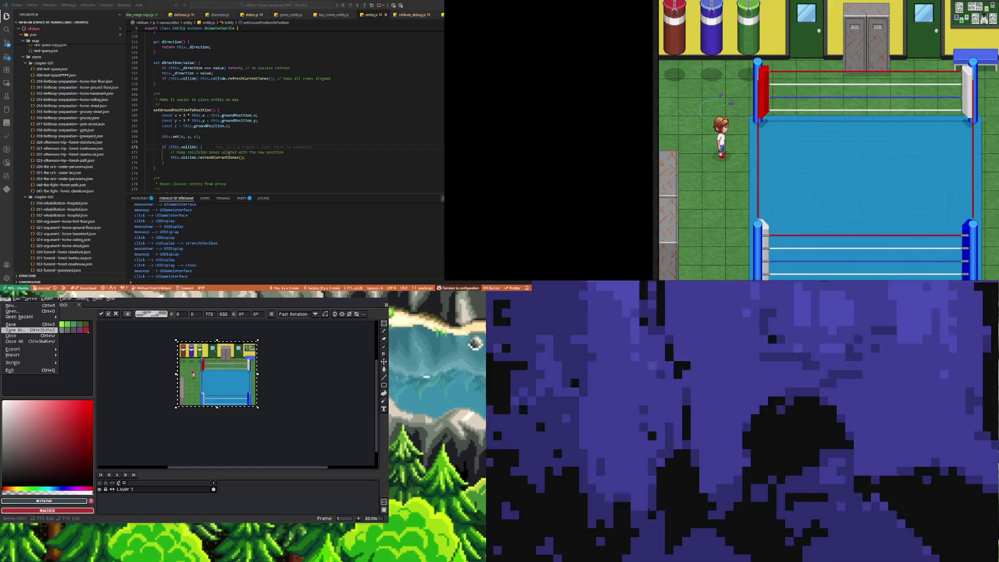
# Step: Save the sprite via Save As into Nihilum > Characters under the file name Coach
pyautogui.click(29, 331)
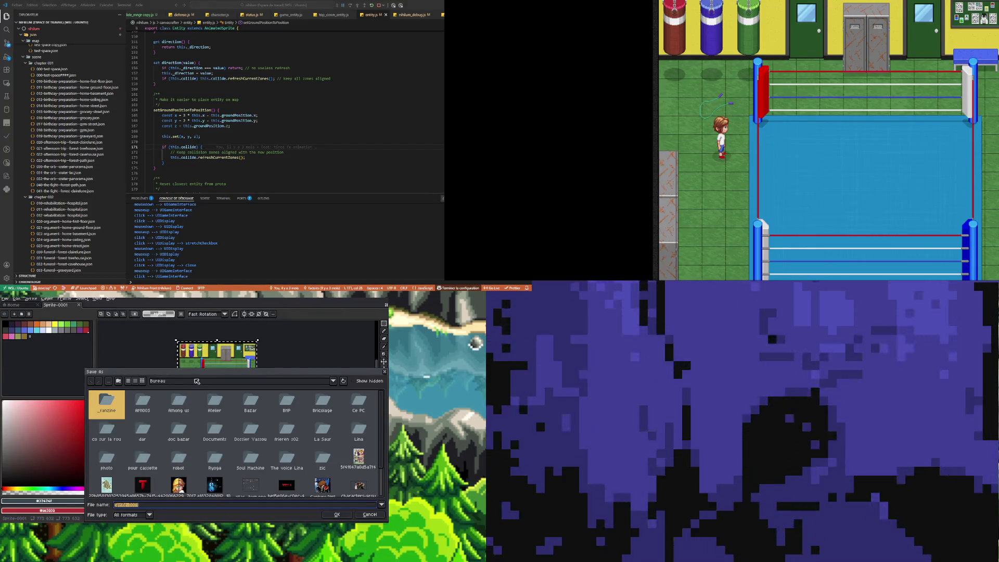
pyautogui.click(333, 381)
pyautogui.click(185, 406)
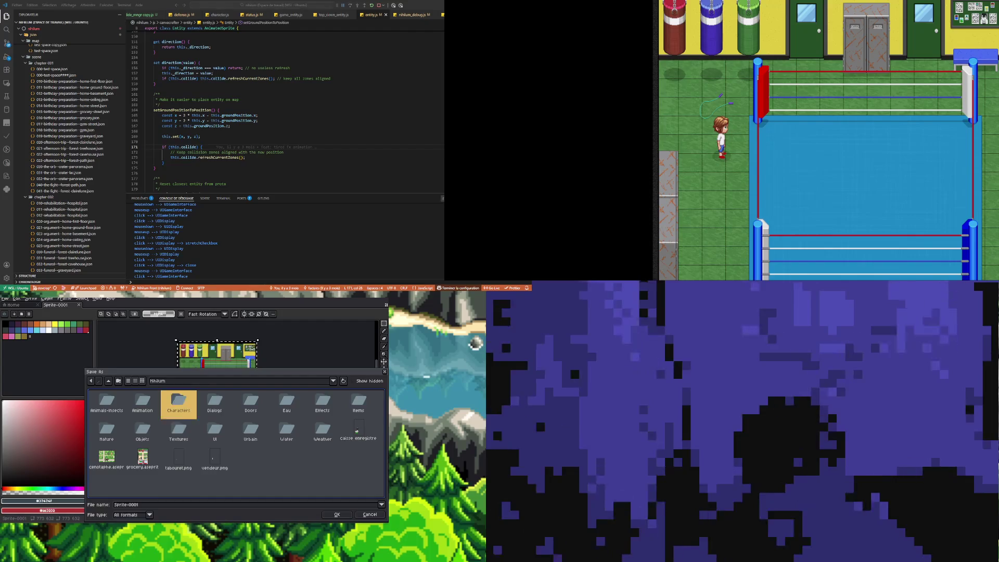
pyautogui.doubleClick(175, 414)
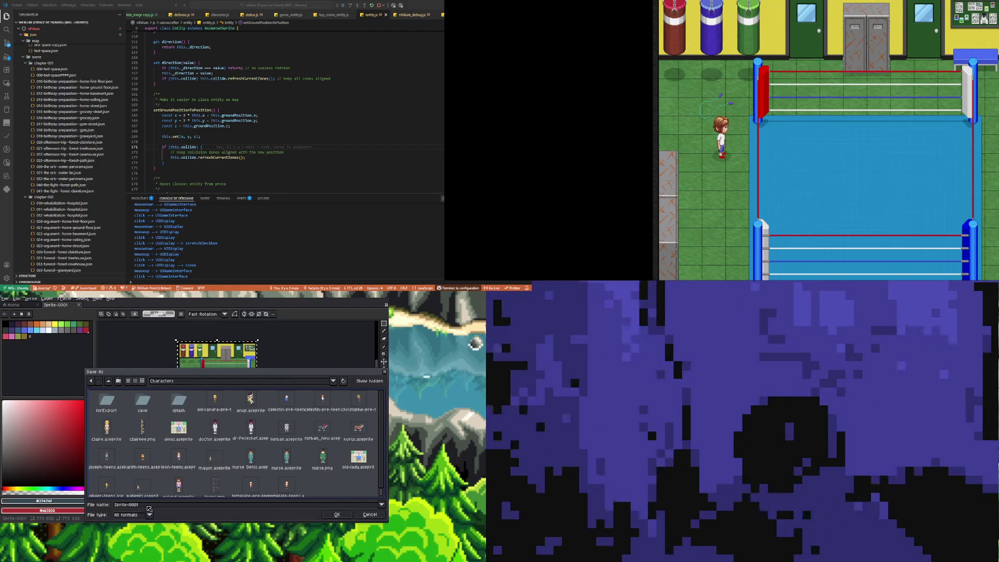
pyautogui.moveTo(141, 504); pyautogui.dragTo(106, 506)
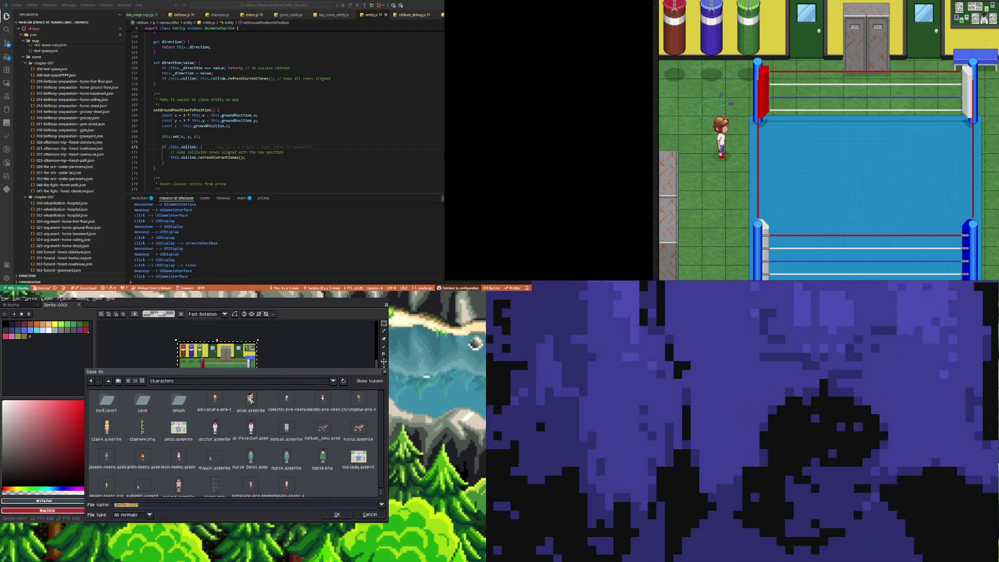
pyautogui.write('Coach')
pyautogui.press('Return')
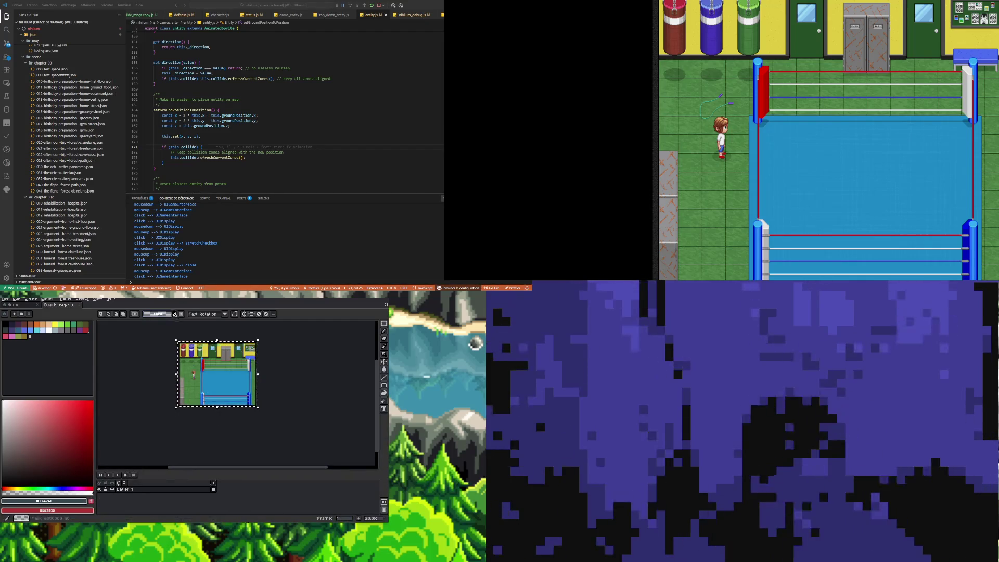
# Step: Maximise the Aseprite window with Super+Up and zoom into the boxing-ring gym scene
pyautogui.press('super+Up')
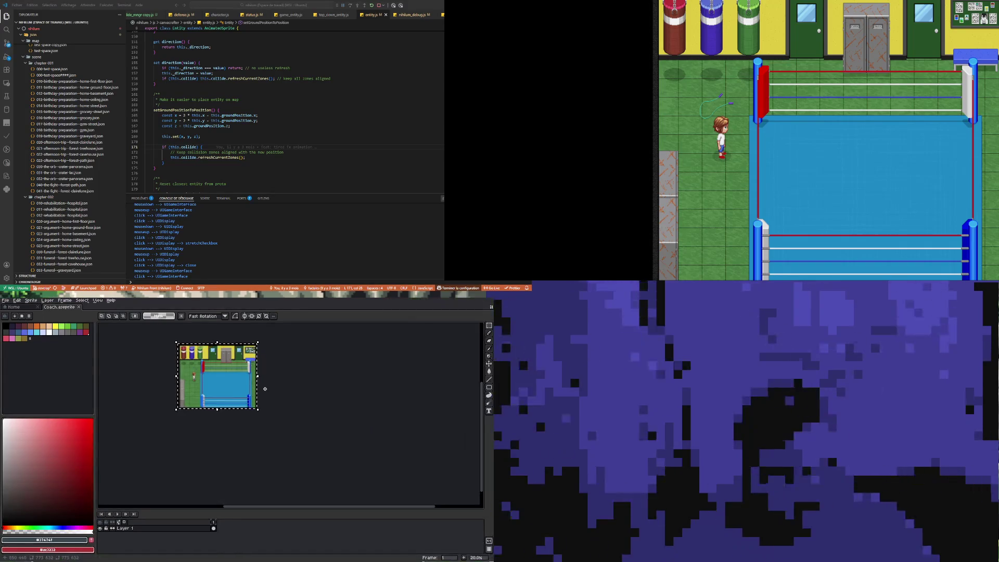
pyautogui.scroll(3, 196, 378)
pyautogui.scroll(-3, 197, 378)
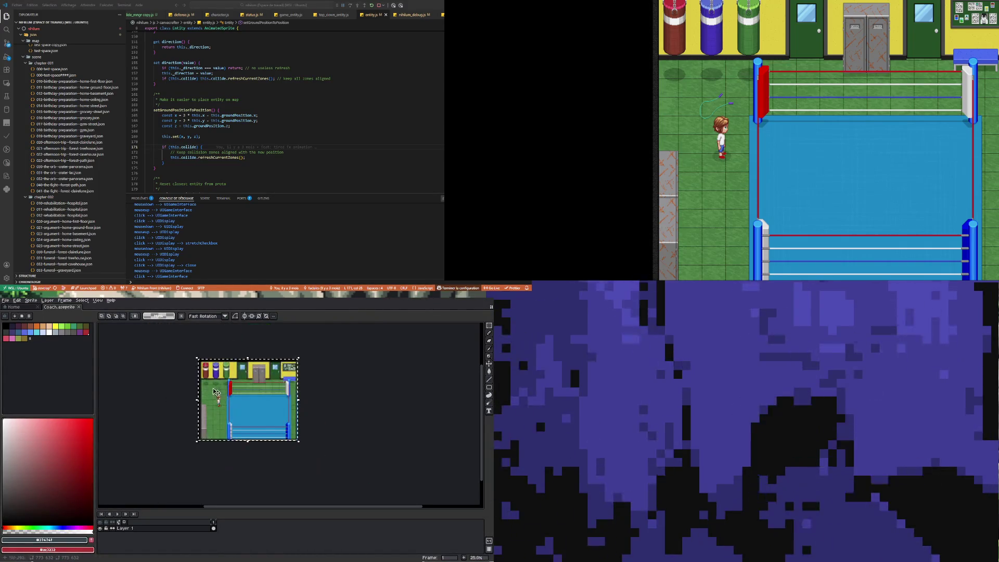
pyautogui.scroll(3, 197, 379)
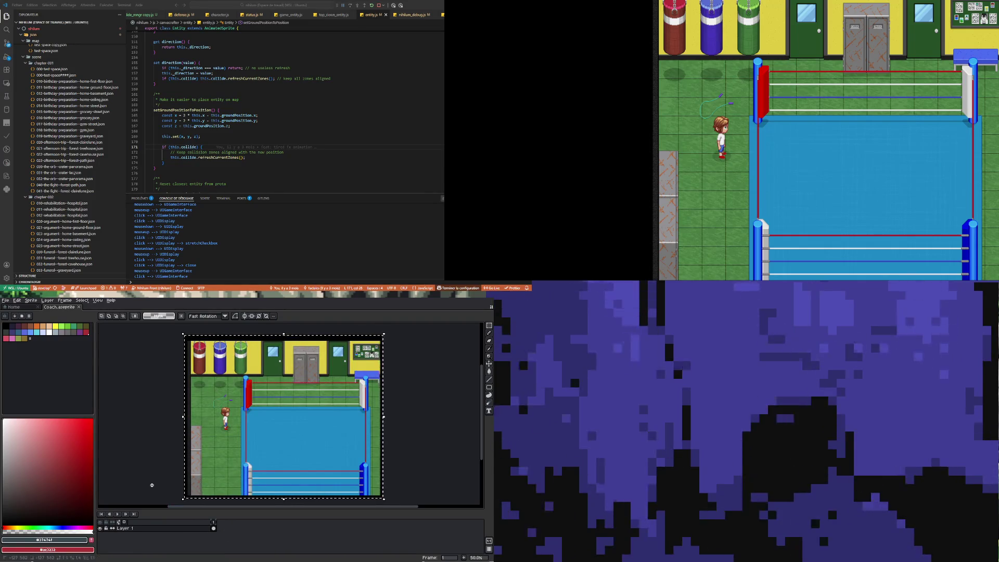
pyautogui.scroll(-1, 205, 397)
pyautogui.scroll(1, 204, 397)
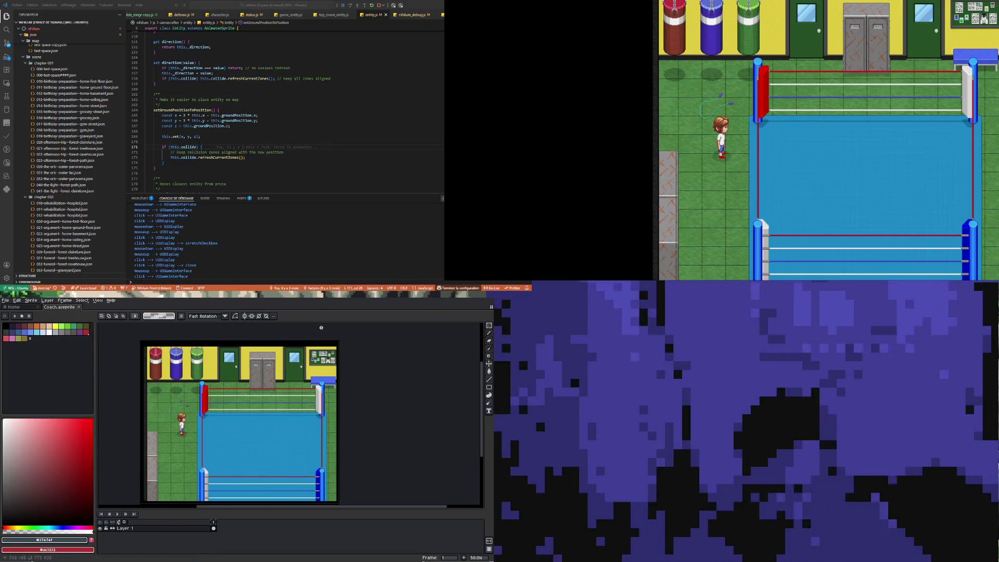
pyautogui.scroll(-3, 251, 429)
pyautogui.scroll(5, 251, 447)
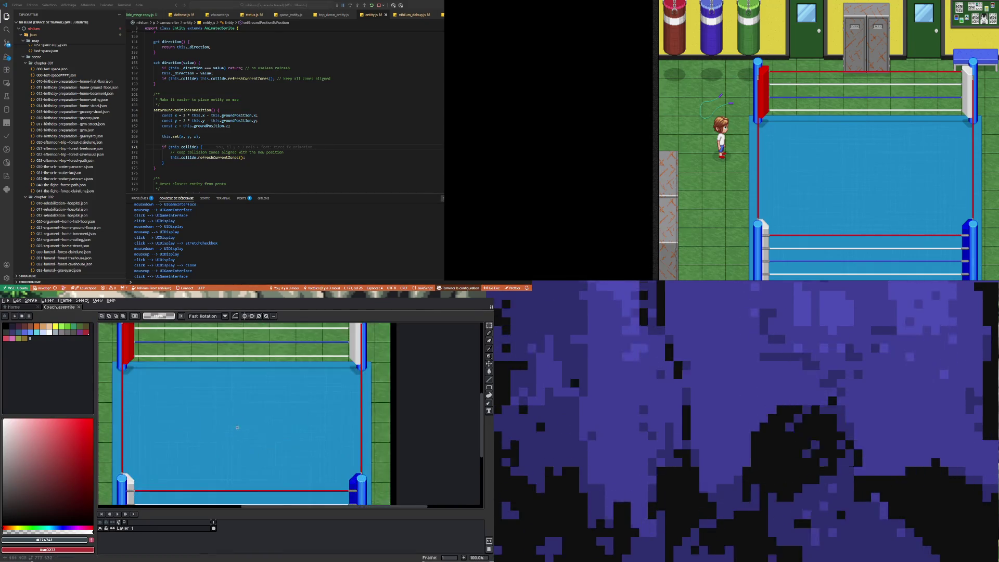
pyautogui.scroll(-1, 236, 427)
pyautogui.scroll(1, 208, 420)
pyautogui.scroll(-1, 208, 420)
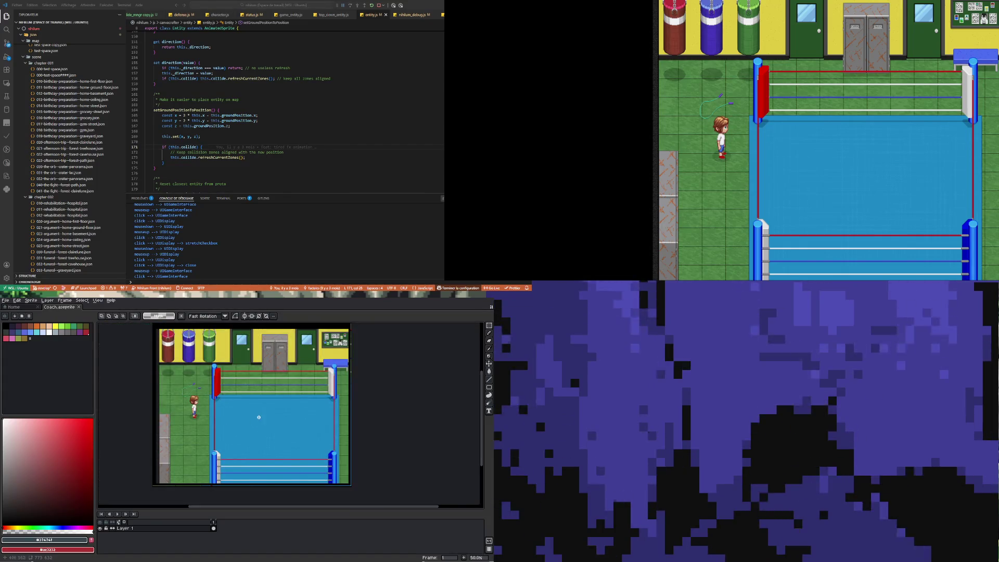
pyautogui.scroll(1, 203, 420)
pyautogui.scroll(-1, 205, 420)
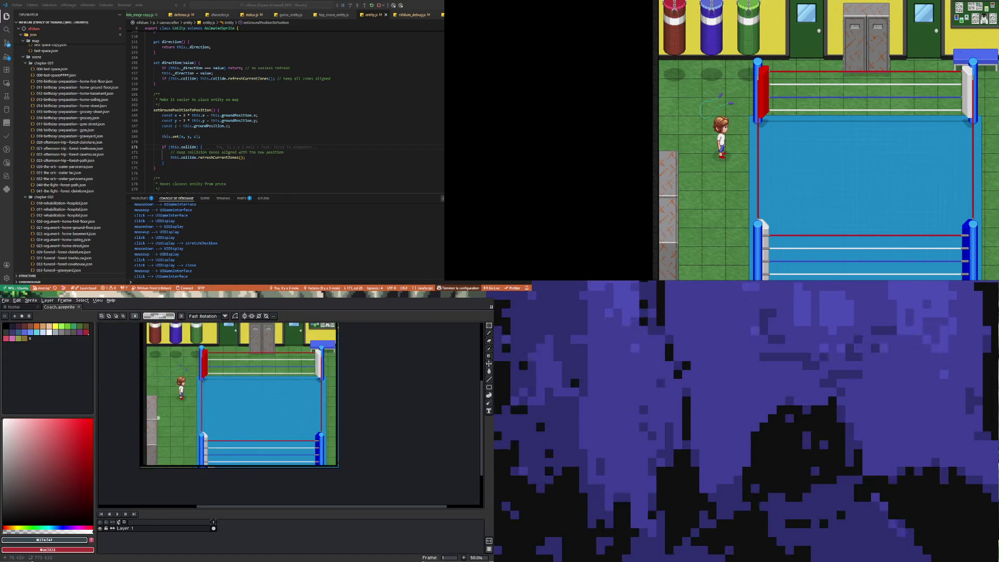
pyautogui.scroll(1, 206, 418)
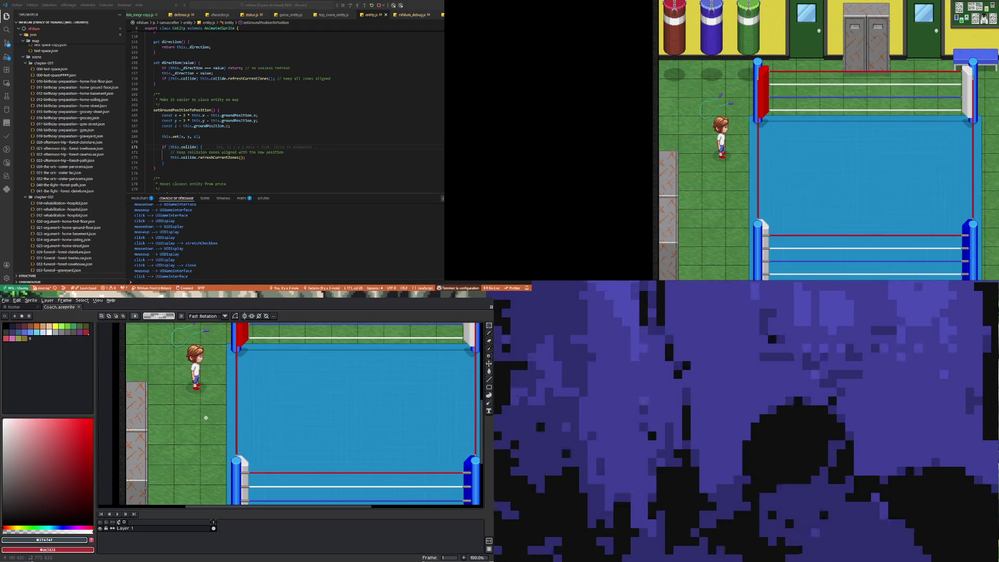
pyautogui.scroll(-1, 205, 418)
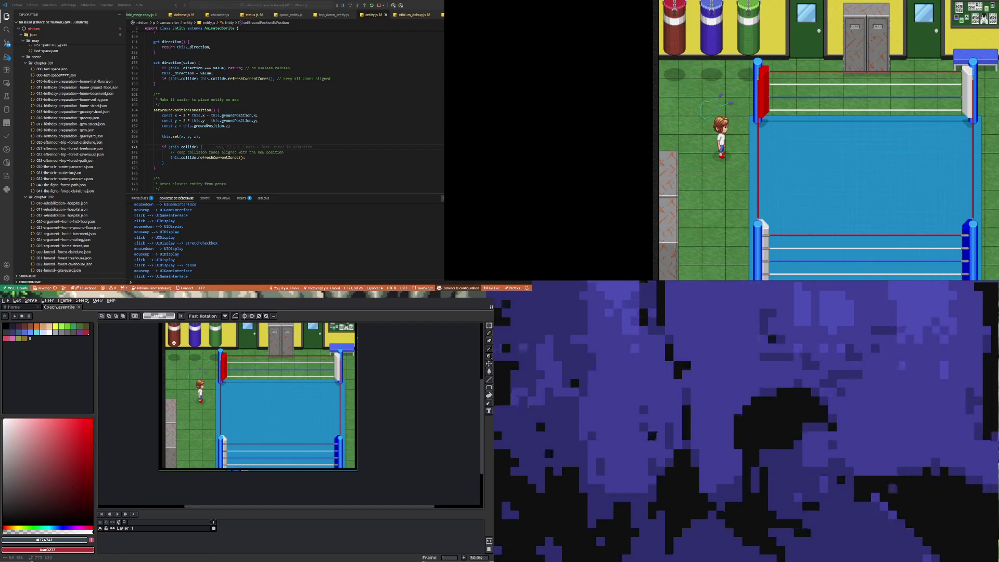
pyautogui.scroll(1, 216, 436)
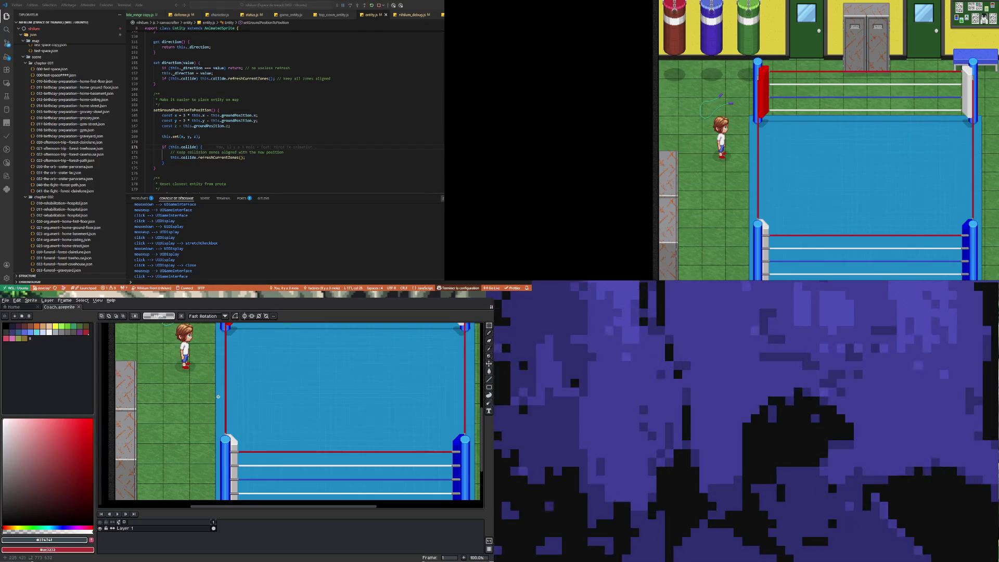
pyautogui.scroll(-1, 218, 396)
pyautogui.scroll(1, 221, 394)
pyautogui.scroll(-2, 223, 391)
pyautogui.scroll(2, 227, 388)
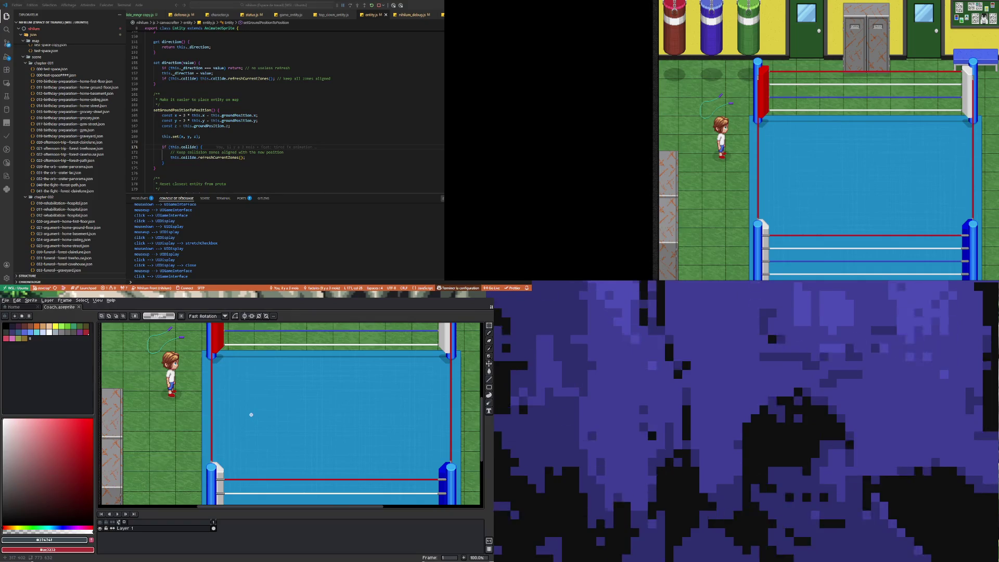
pyautogui.scroll(-3, 194, 441)
pyautogui.scroll(3, 207, 418)
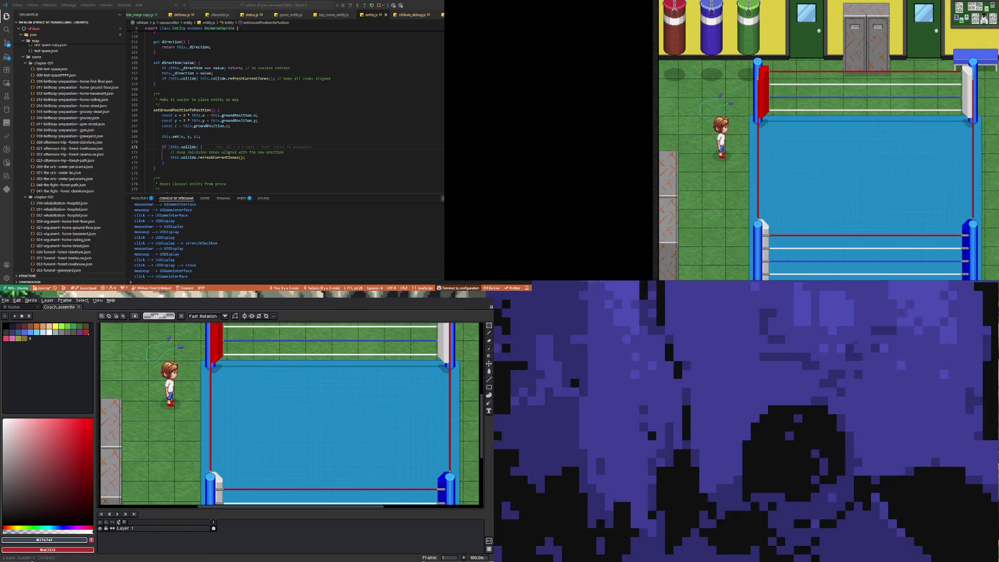
# Step: Rename Layer 1 to Fond
pyautogui.doubleClick(141, 528)
pyautogui.write('Fond')
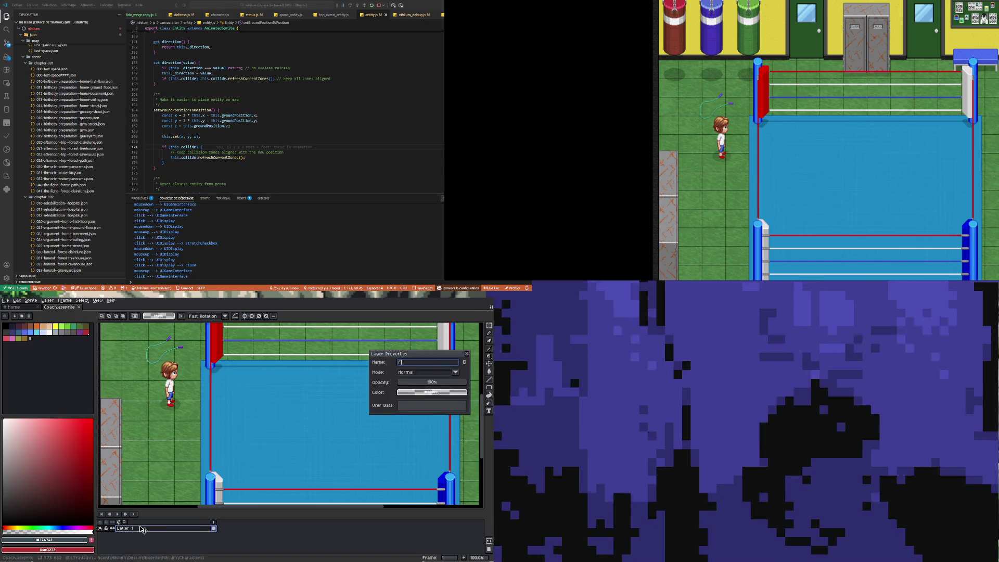
pyautogui.press('Return')
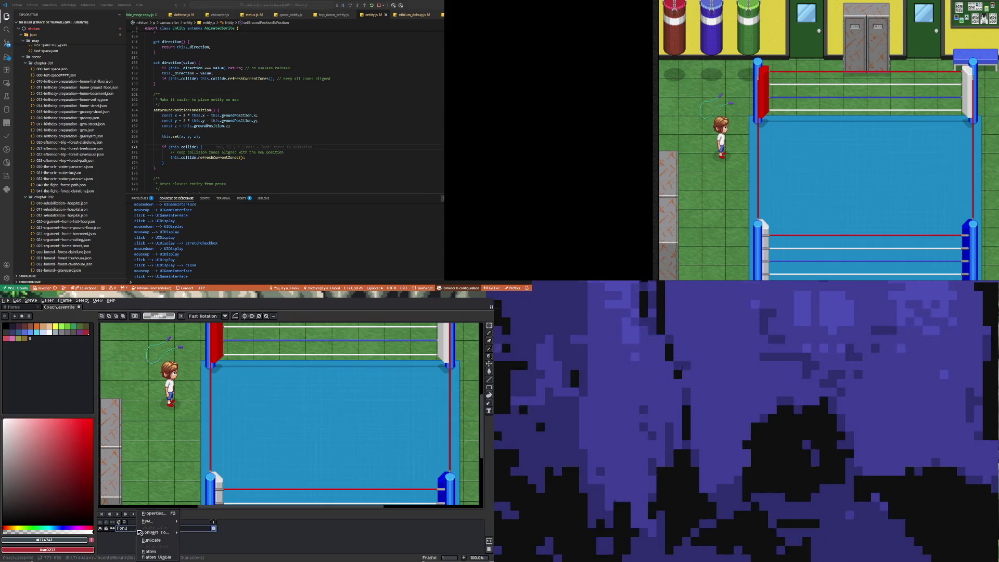
# Step: Add a new empty layer above Fond and name it Coach
pyautogui.rightClick(138, 535)
pyautogui.click(245, 522)
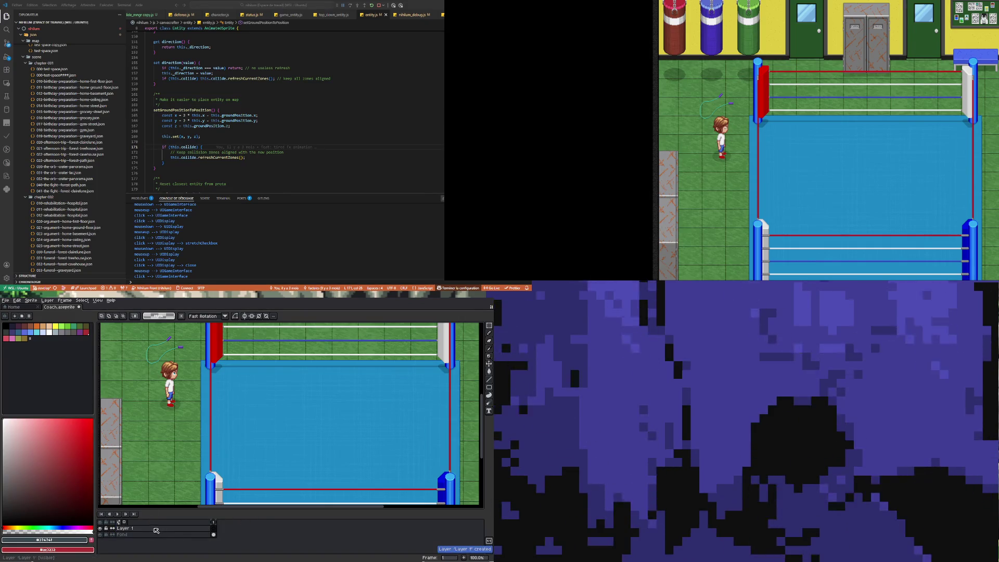
pyautogui.scroll(-2, 237, 413)
pyautogui.scroll(1, 237, 413)
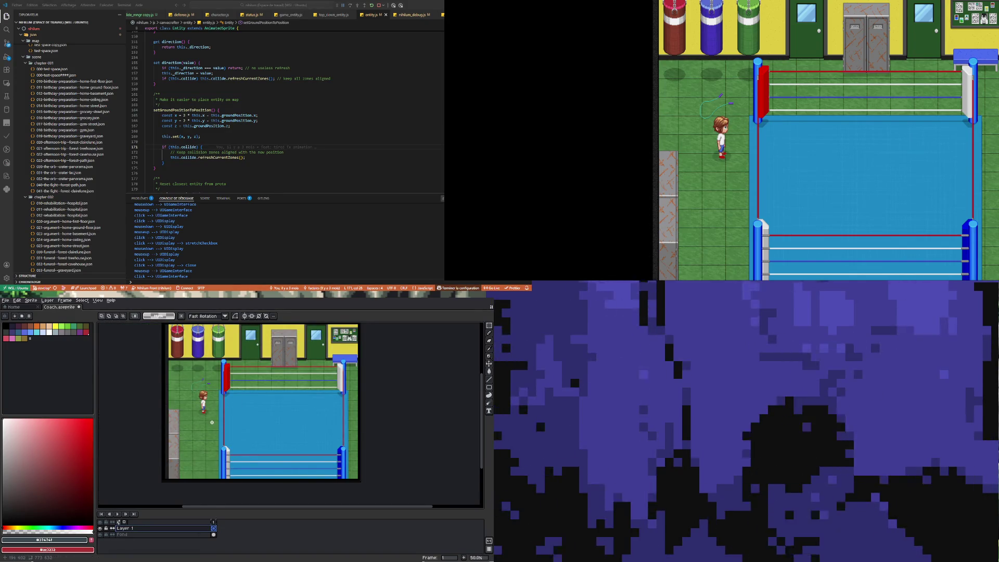
pyautogui.scroll(2, 214, 428)
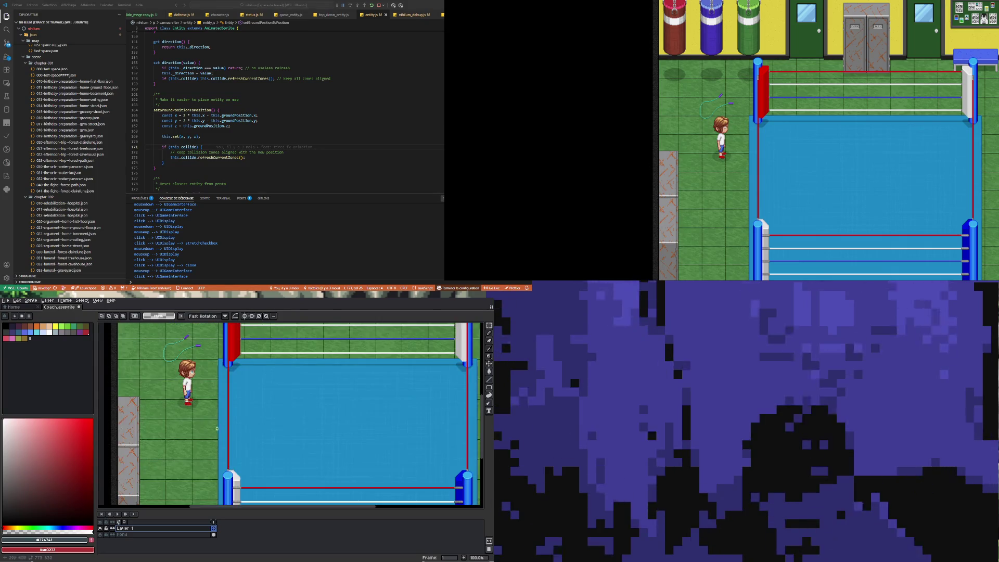
pyautogui.doubleClick(130, 528)
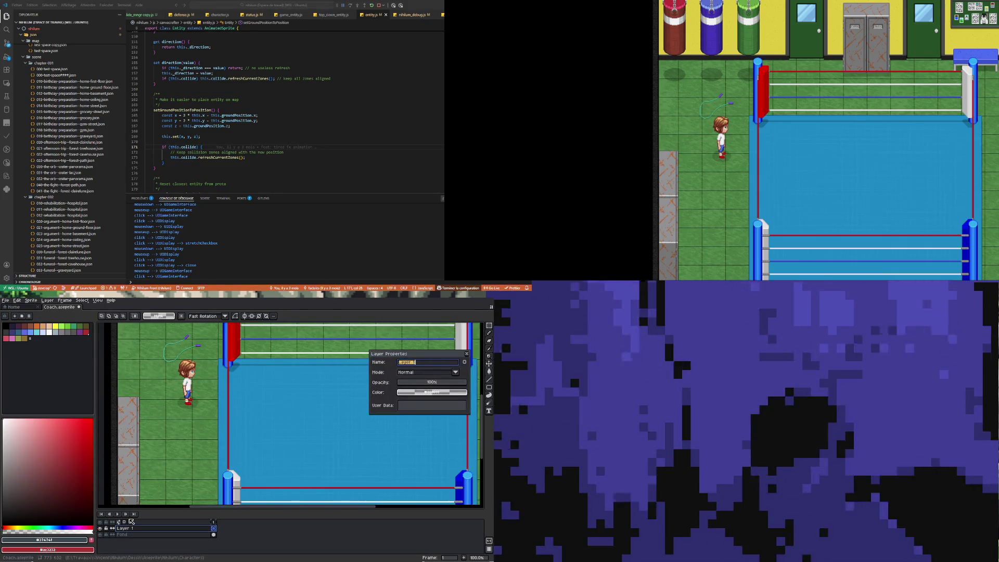
pyautogui.write('Coach')
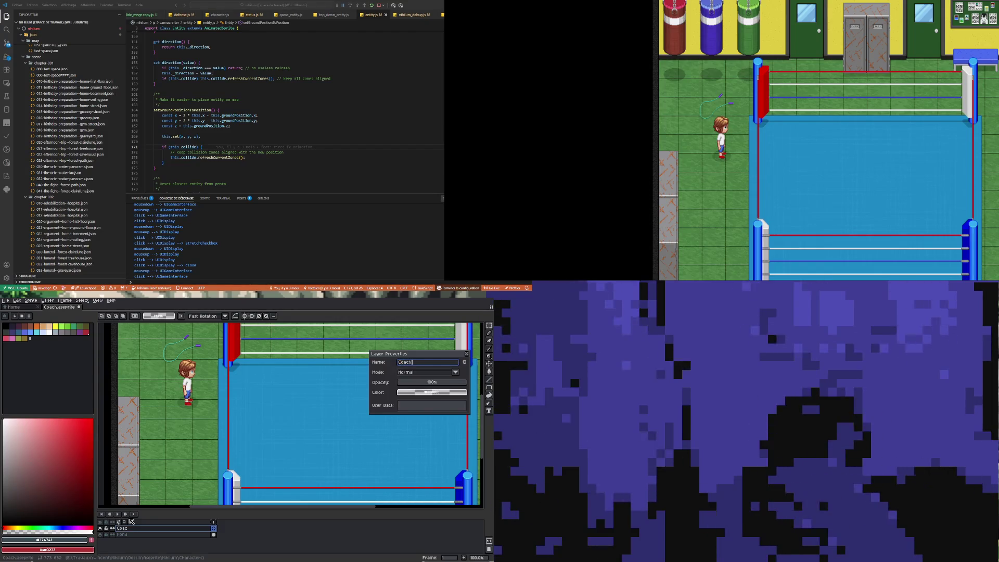
pyautogui.press('Return')
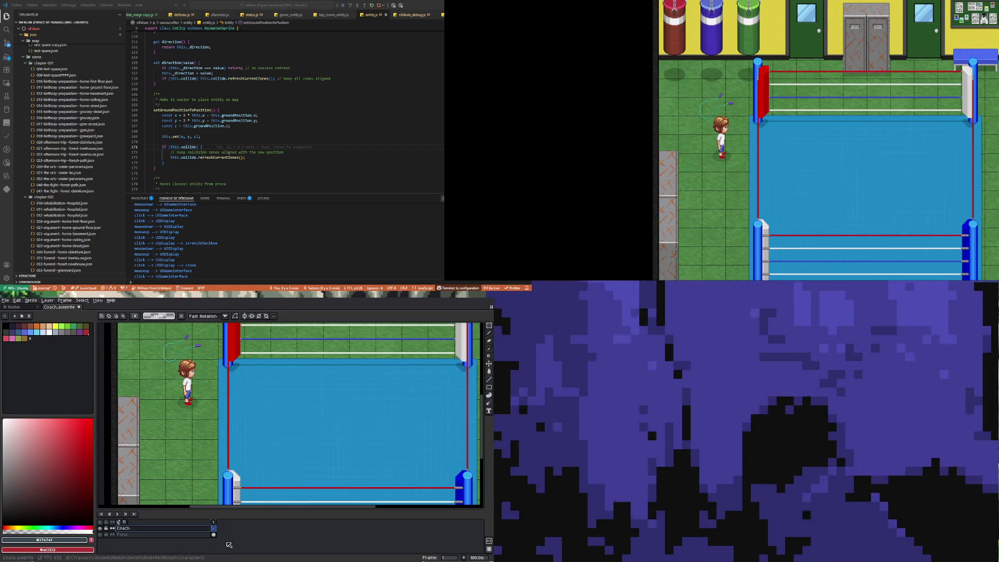
pyautogui.scroll(2, 239, 424)
pyautogui.scroll(-3, 239, 423)
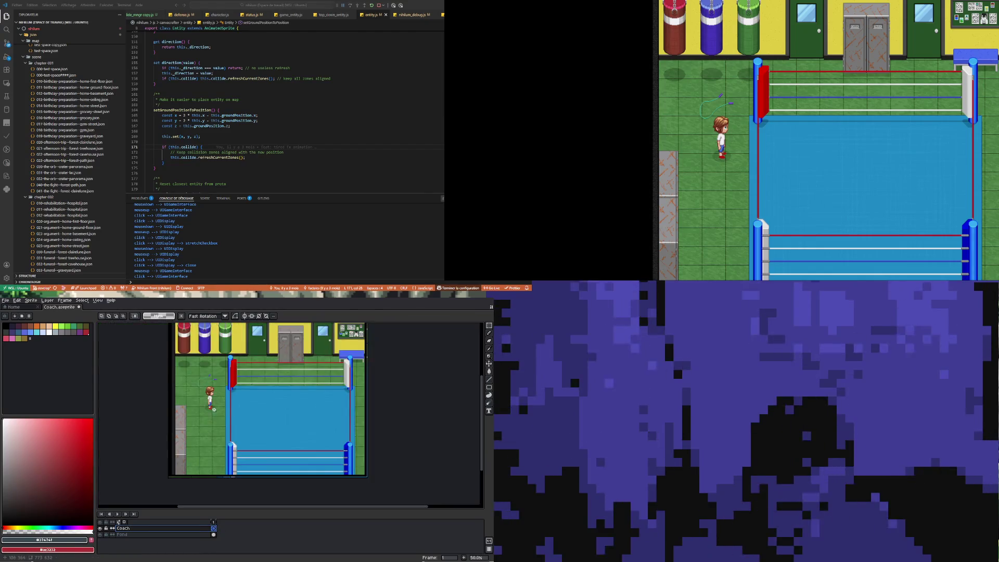
pyautogui.scroll(2, 239, 424)
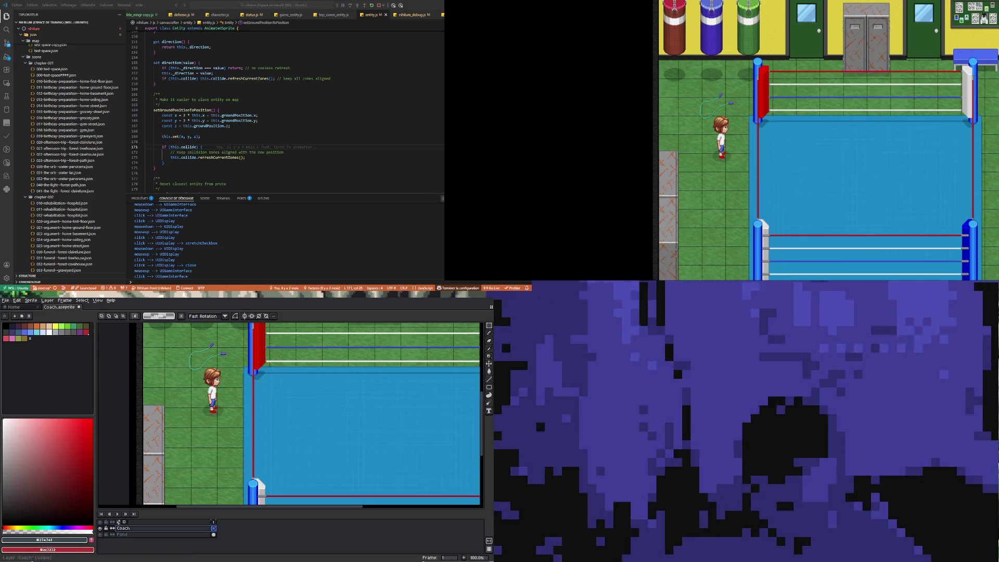
# Step: Using pure red with the pixel pencil, draw a vertical guide line beside the boy
pyautogui.click(93, 419)
pyautogui.moveTo(93, 420); pyautogui.dragTo(32, 418)
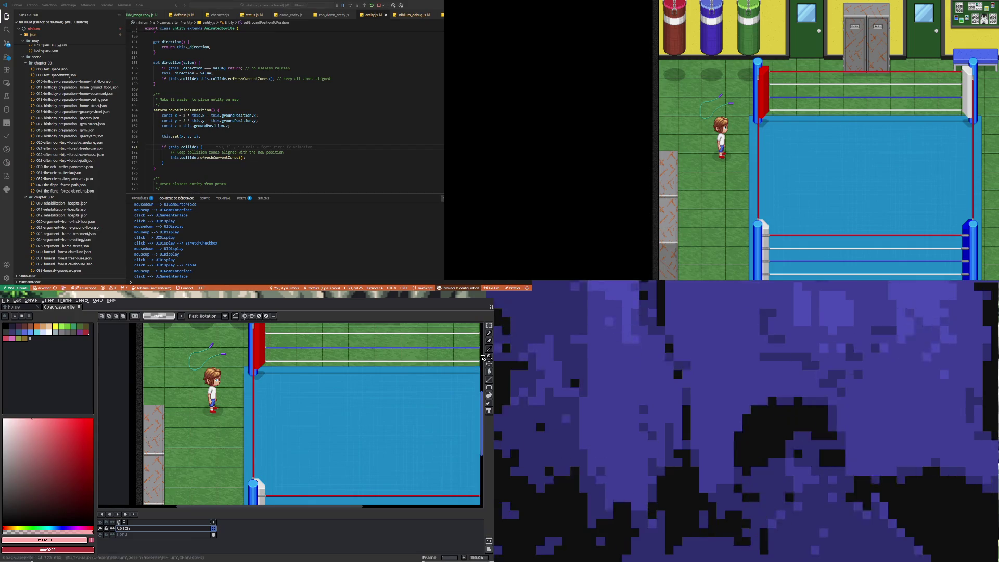
pyautogui.click(489, 333)
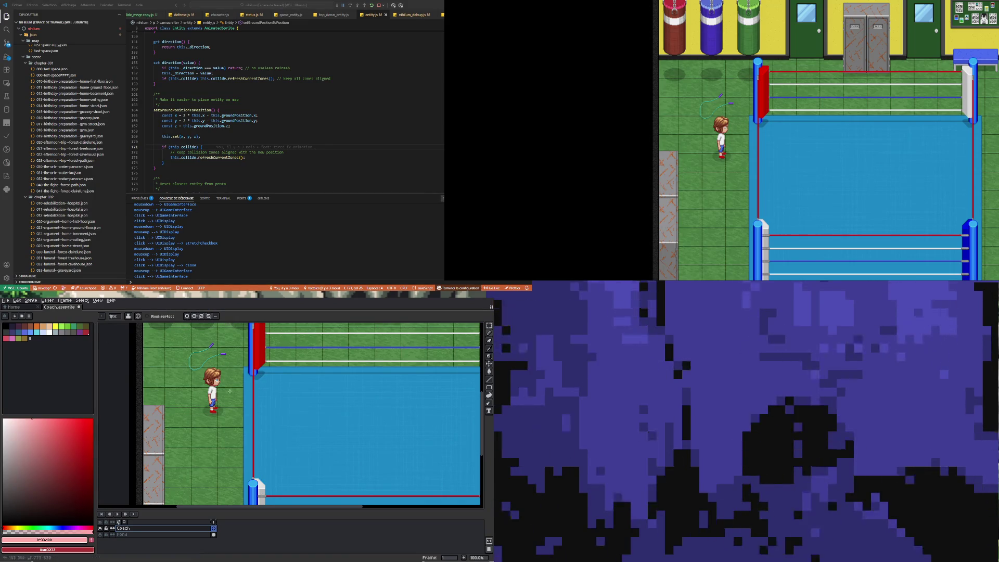
pyautogui.scroll(-2, 228, 393)
pyautogui.scroll(2, 223, 406)
pyautogui.scroll(-2, 221, 416)
pyautogui.scroll(1, 217, 428)
pyautogui.scroll(1, 240, 356)
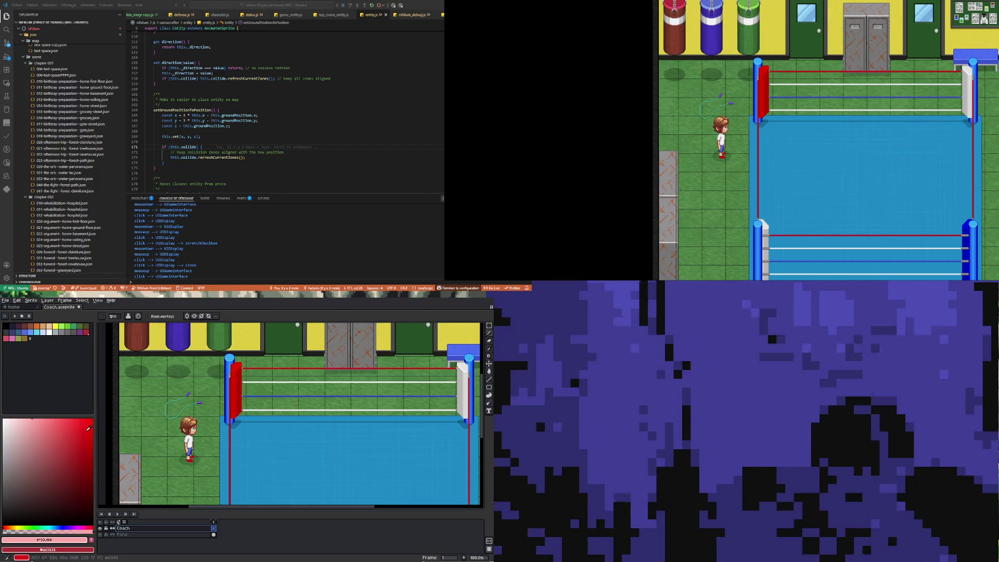
pyautogui.moveTo(92, 420); pyautogui.dragTo(98, 412)
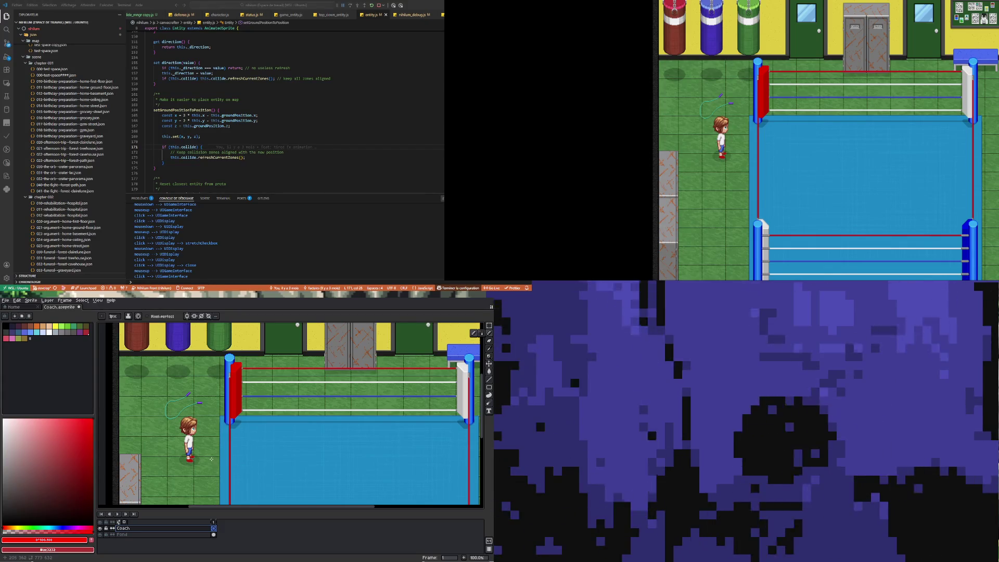
pyautogui.moveTo(212, 461); pyautogui.dragTo(212, 394)
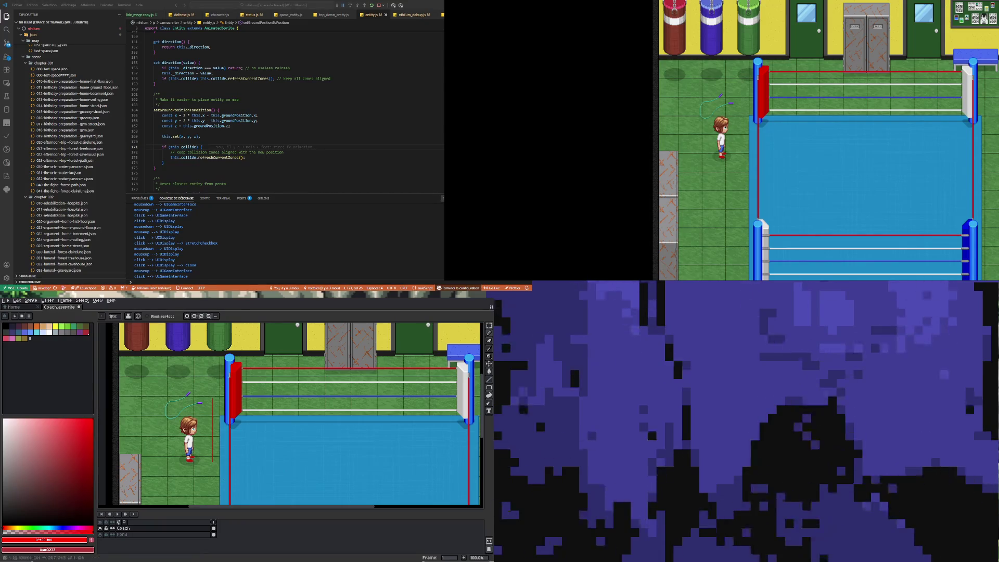
# Step: Rename the Coach layer to Repère and wrap it in a new group named Coach
pyautogui.doubleClick(128, 528)
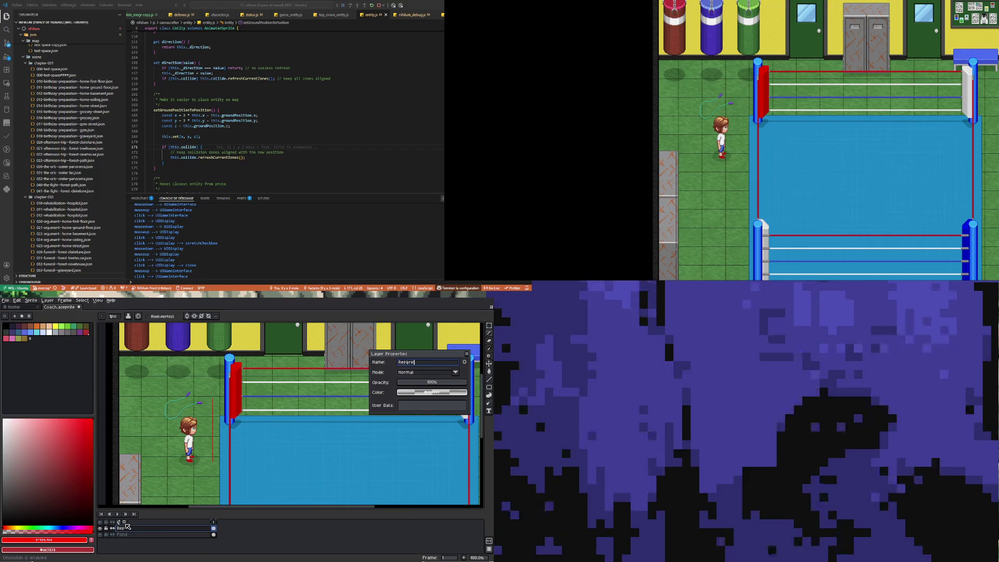
pyautogui.press('Return')
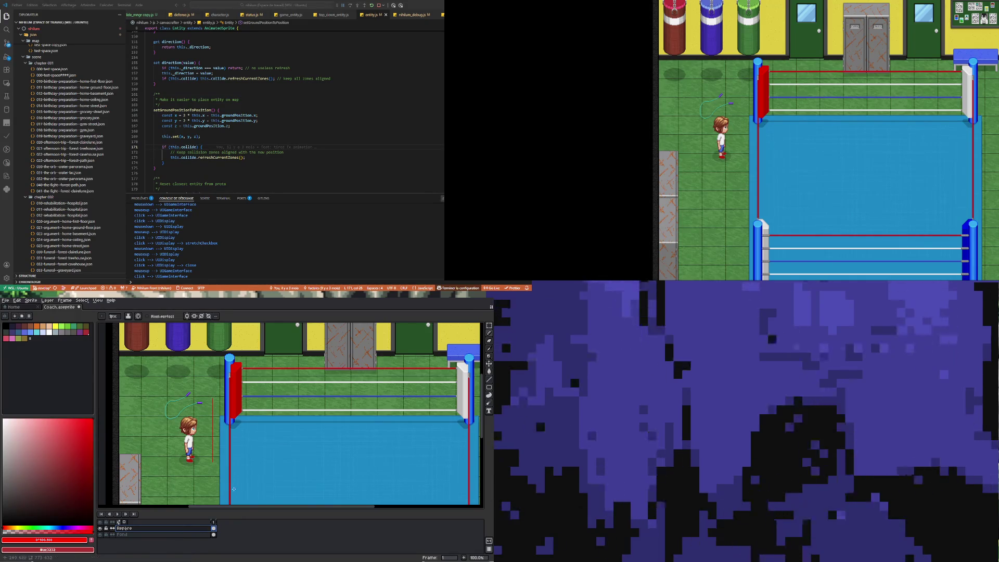
pyautogui.rightClick(165, 530)
pyautogui.moveTo(185, 520)
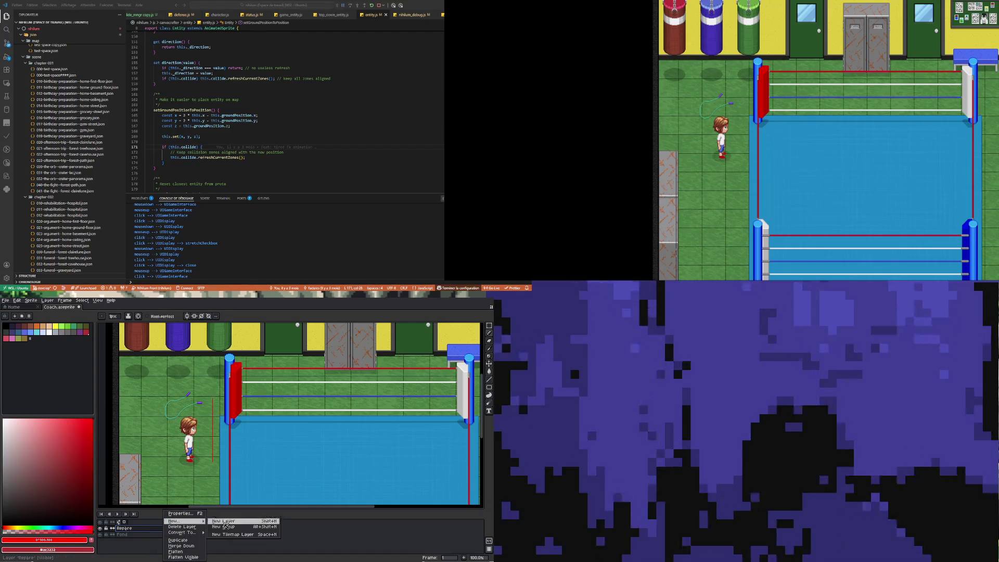
pyautogui.click(244, 527)
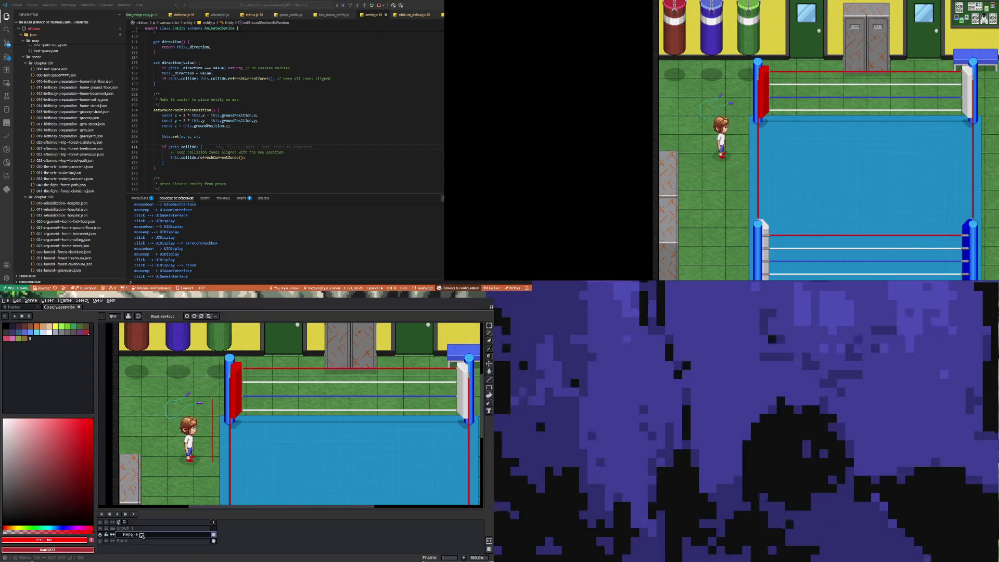
pyautogui.doubleClick(137, 528)
pyautogui.write('ach')
pyautogui.press('Return')
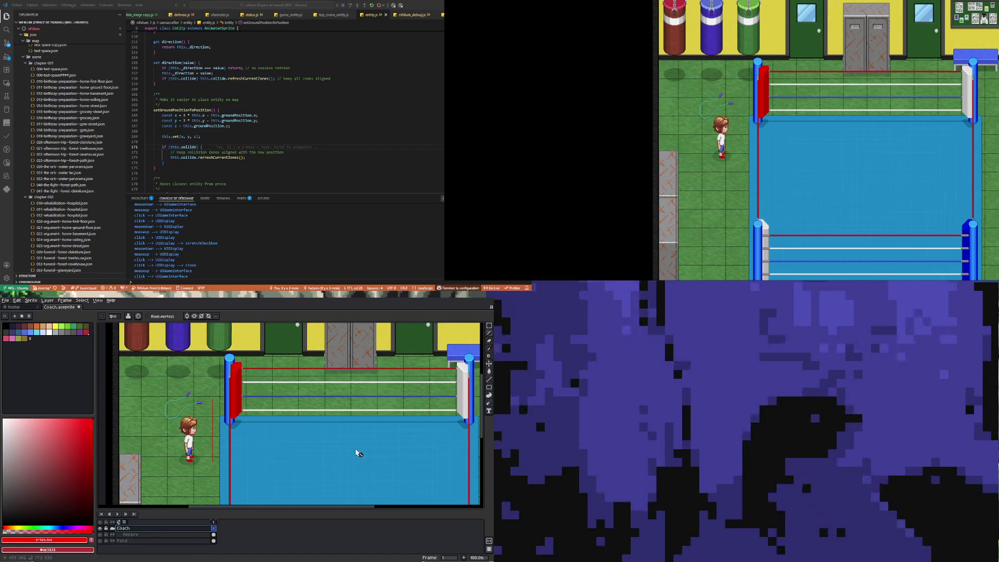
# Step: Add an empty Layer 1 above Repère with Shift+N
pyautogui.click(203, 534)
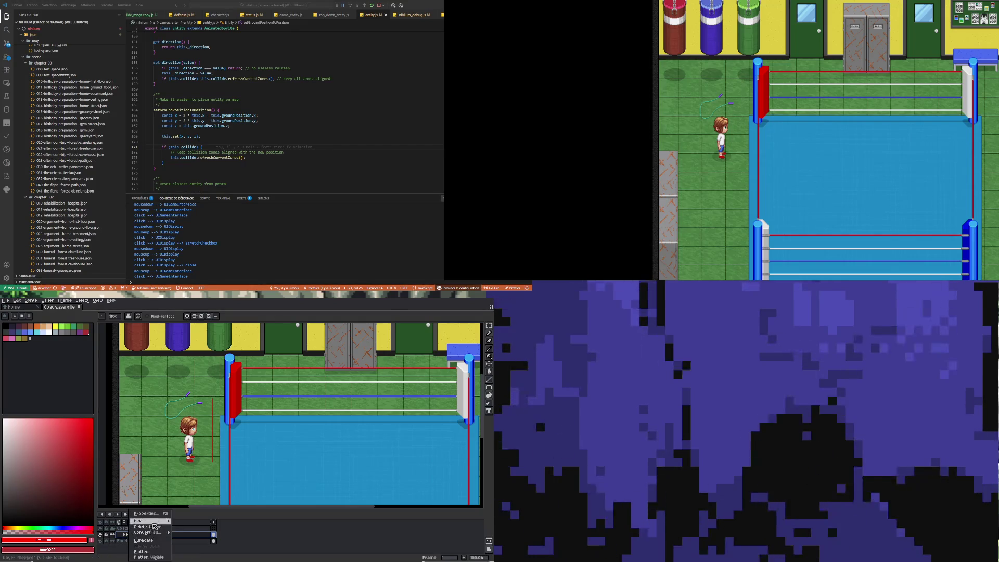
pyautogui.hotkey('shift', 'n')
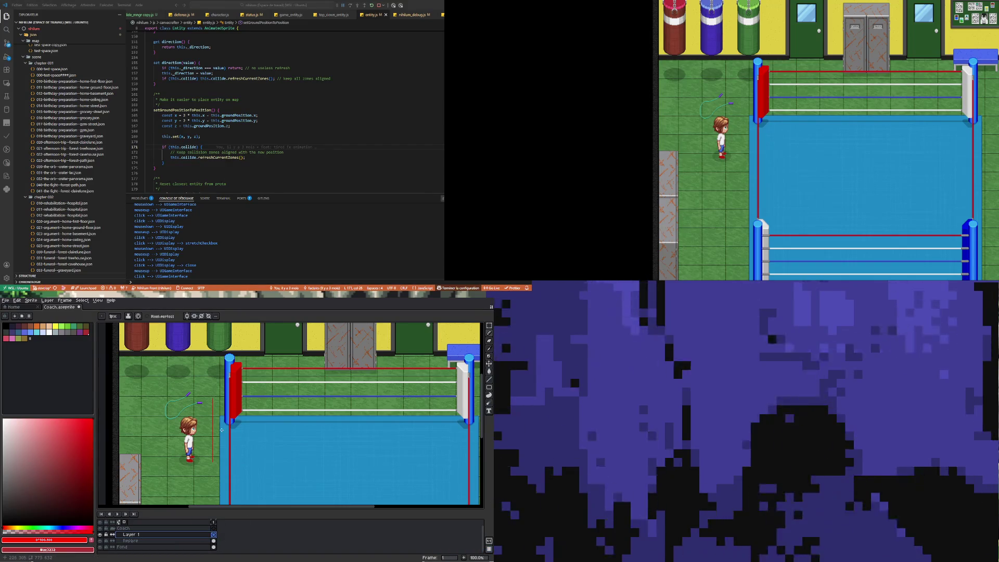
pyautogui.scroll(1, 214, 444)
pyautogui.scroll(-1, 214, 443)
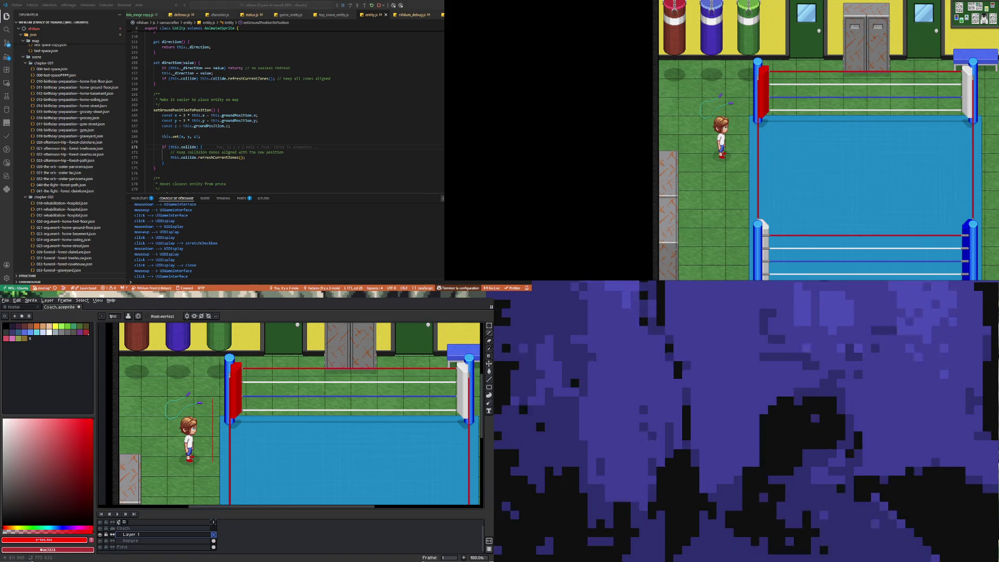
pyautogui.scroll(1, 208, 417)
pyautogui.scroll(-1, 208, 417)
pyautogui.scroll(1, 208, 416)
pyautogui.scroll(-1, 208, 416)
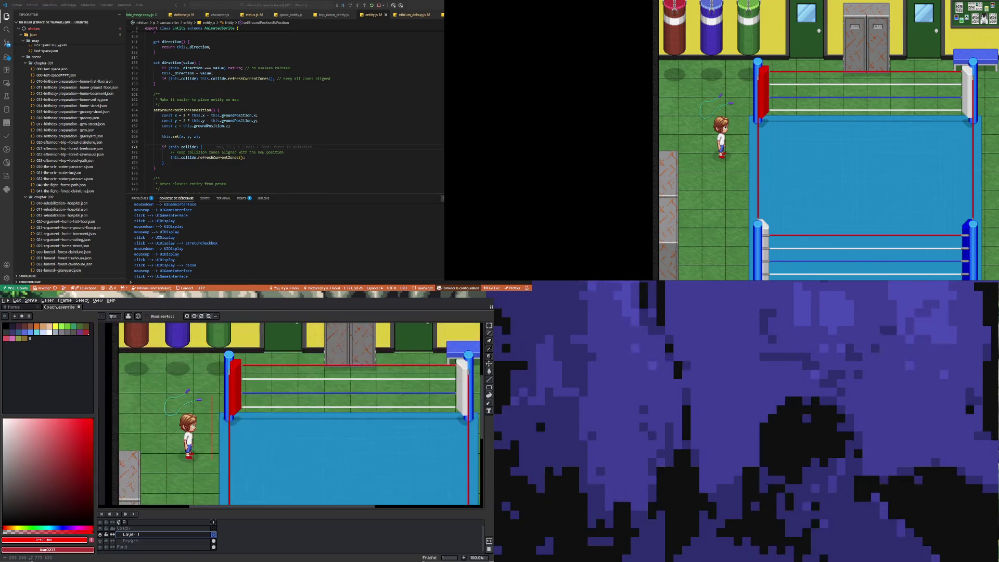
pyautogui.scroll(1, 222, 412)
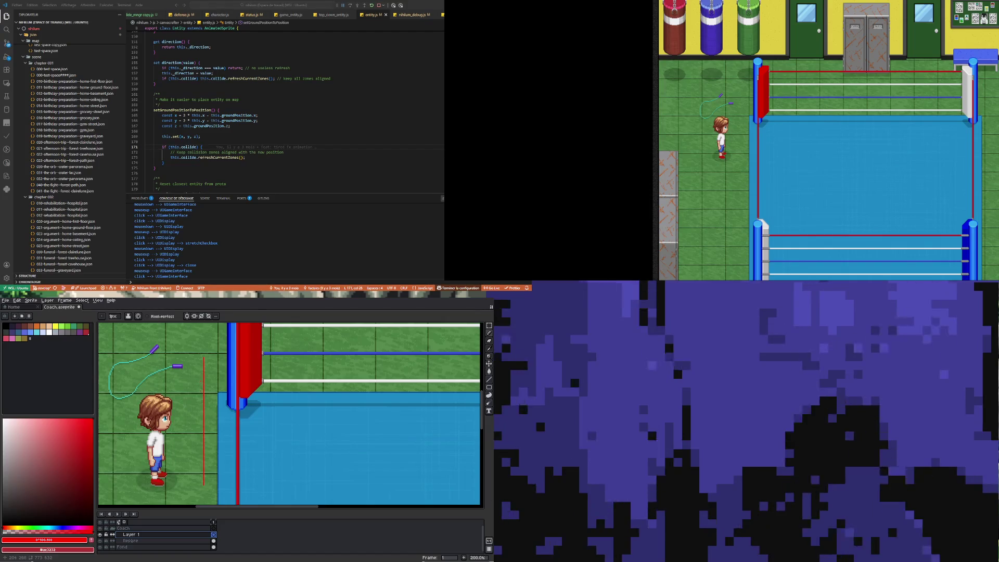
pyautogui.moveTo(193, 390); pyautogui.dragTo(196, 374)
pyautogui.hotkey('ctrl', 'z')
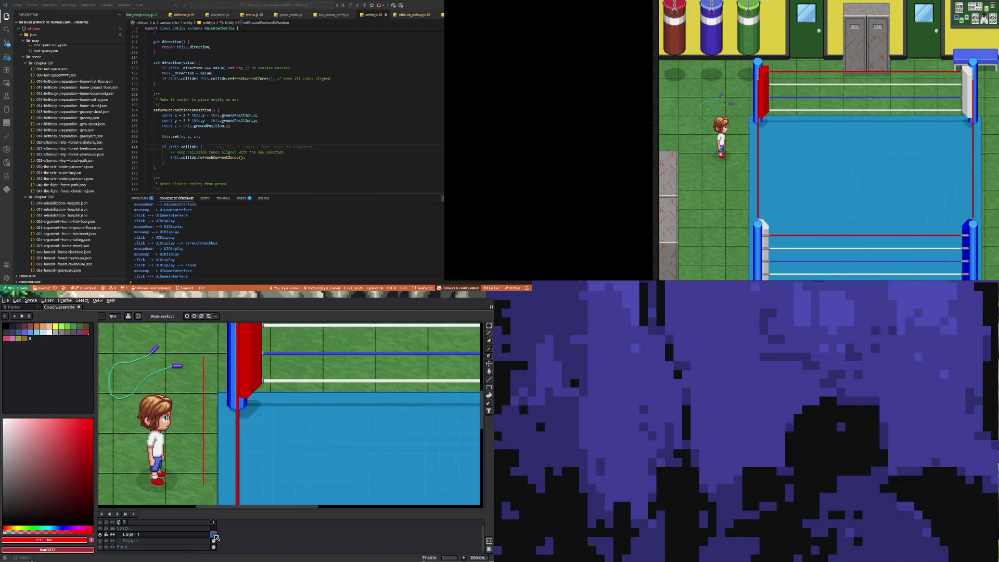
pyautogui.press('i')
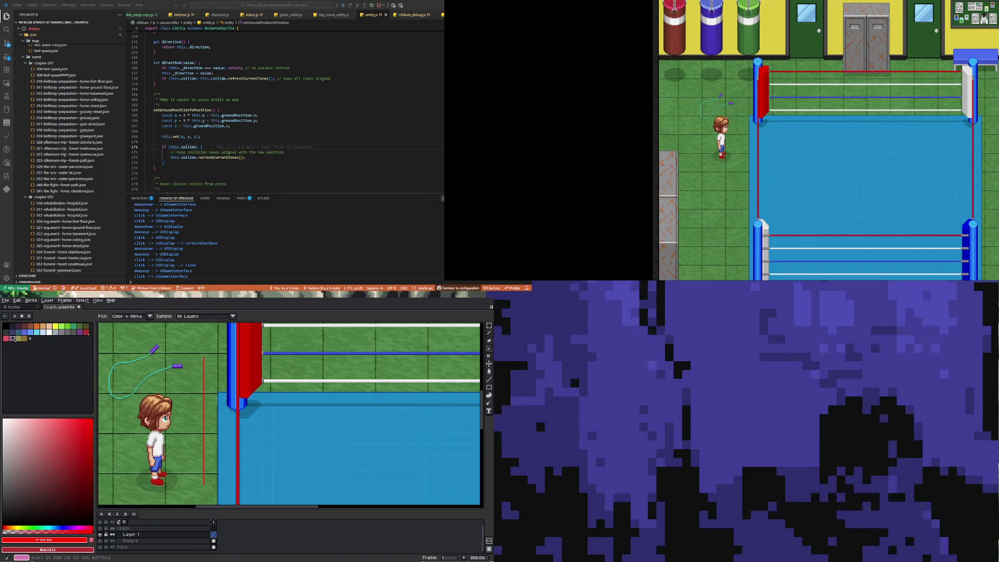
# Step: With the magenta Pencil, sketch a head loop and a smaller torso loop beside the player
pyautogui.click(83, 528)
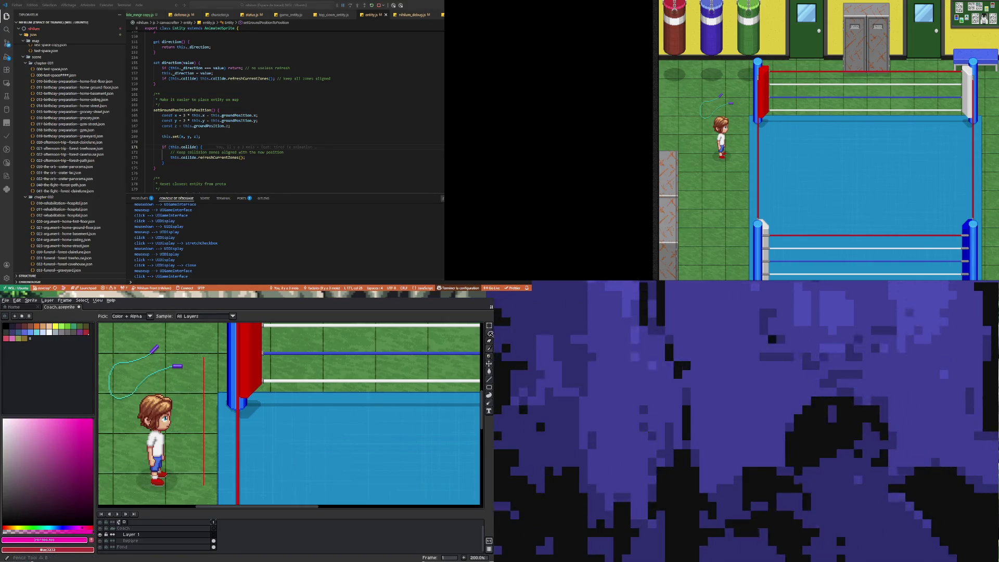
pyautogui.press('b')
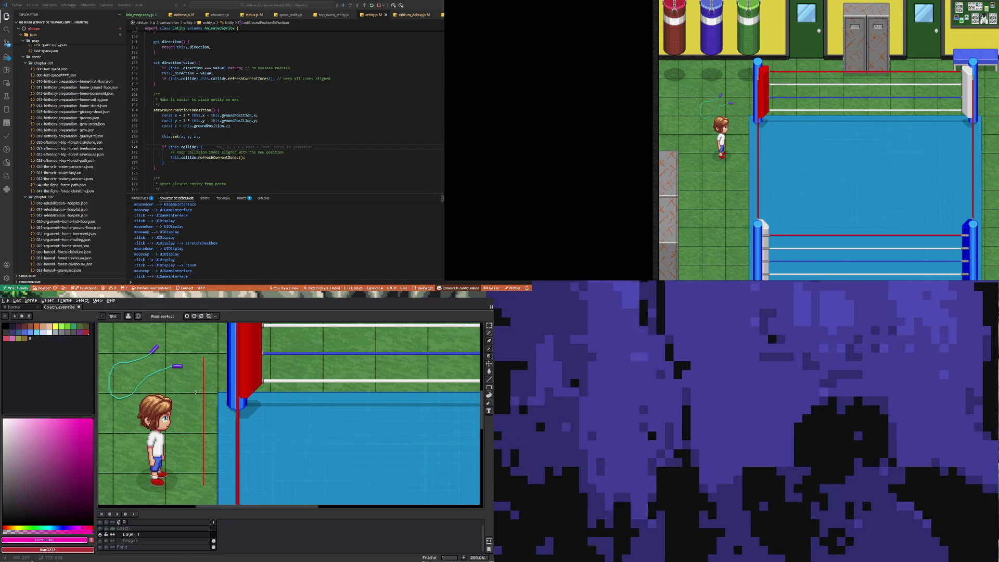
pyautogui.moveTo(191, 391)
pyautogui.mouseDown()
pyautogui.moveTo(214, 365)
pyautogui.moveTo(211, 399)
pyautogui.mouseUp()
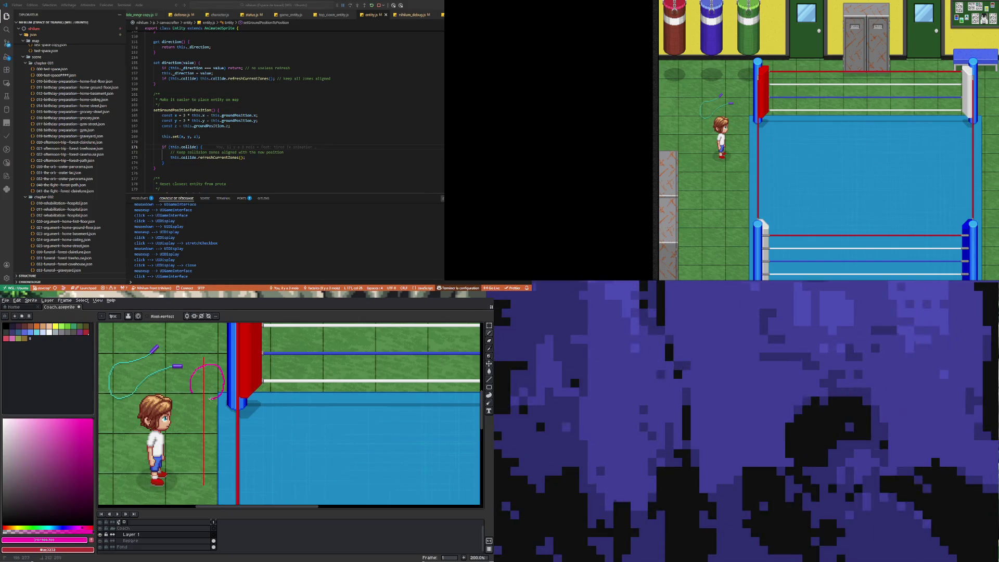
pyautogui.hotkey('ctrl', 'z')
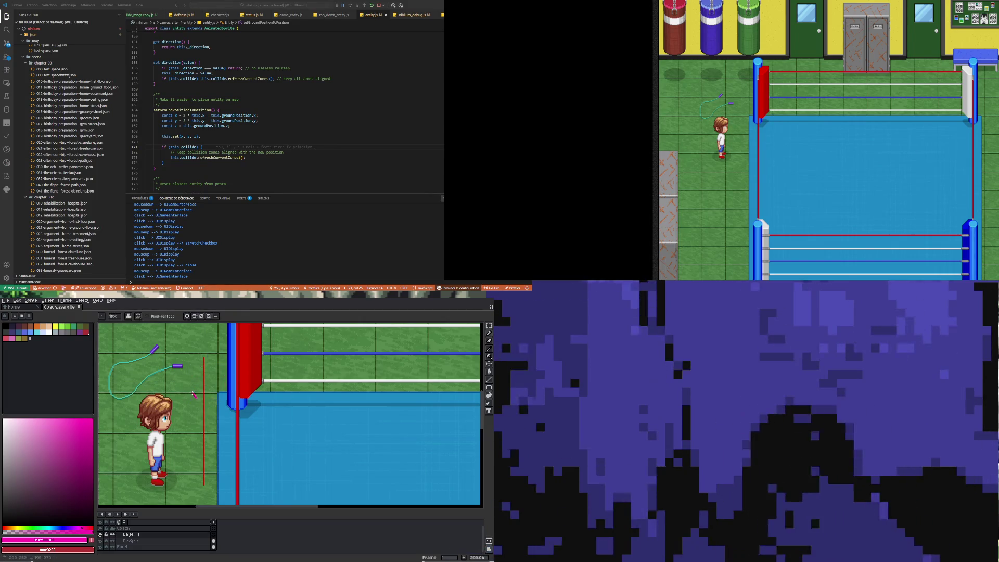
pyautogui.moveTo(194, 397); pyautogui.dragTo(216, 382)
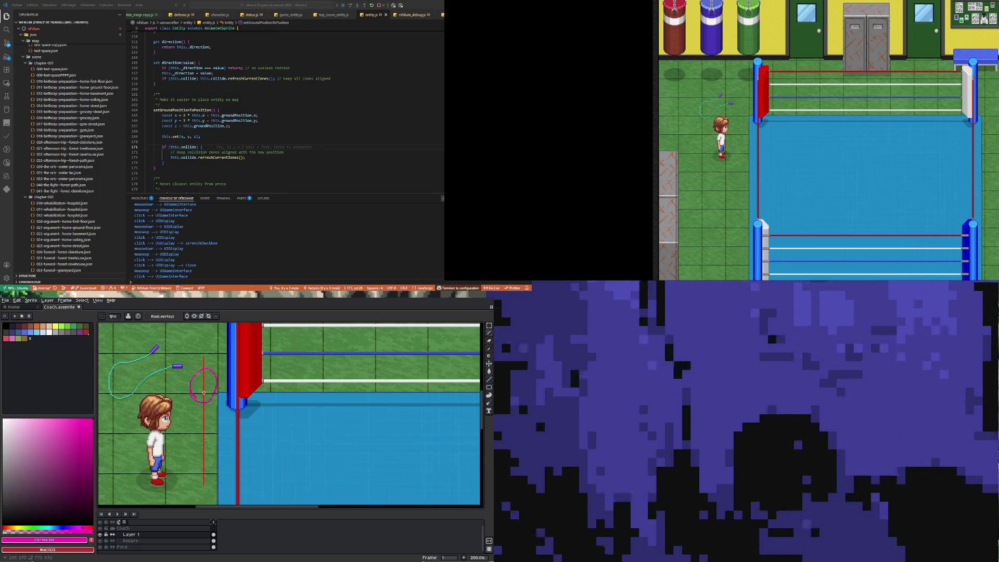
pyautogui.hotkey('ctrl', 'z')
pyautogui.moveTo(199, 395); pyautogui.dragTo(192, 388)
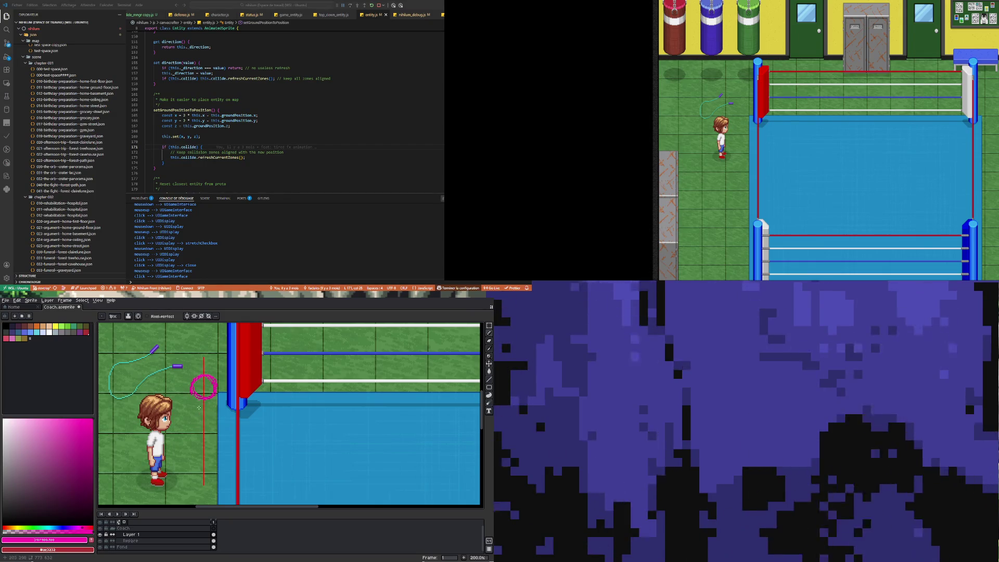
pyautogui.moveTo(202, 385); pyautogui.dragTo(207, 367)
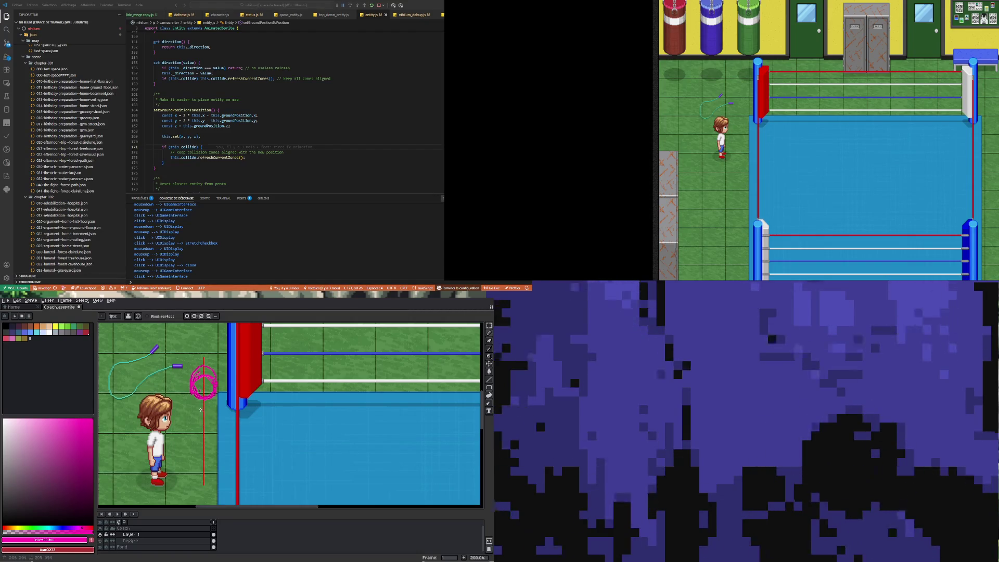
pyautogui.moveTo(206, 402); pyautogui.dragTo(199, 407)
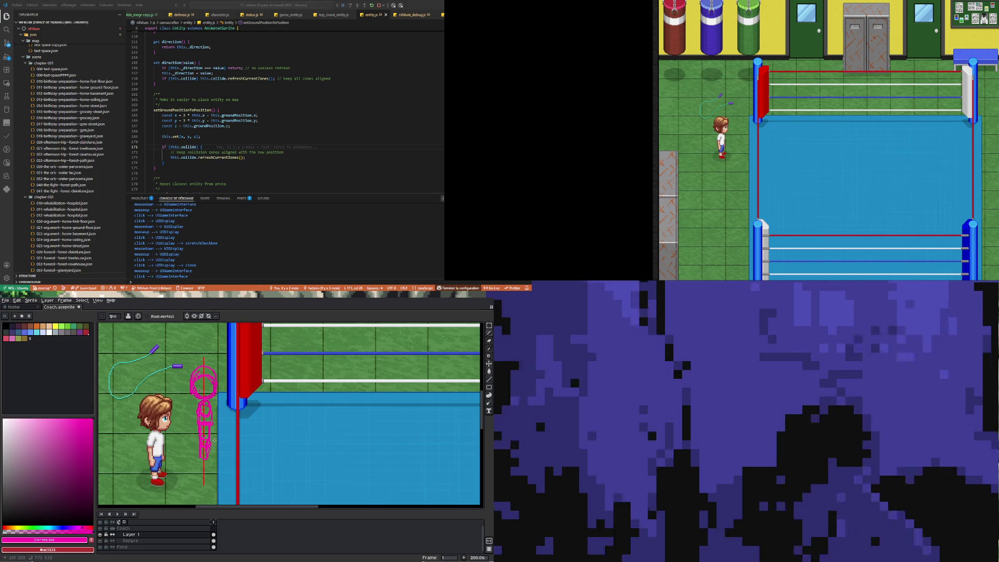
# Step: Undo the two bottom strokes, then redraw the lower loop's side and a leg extending downward
pyautogui.hotkey('ctrl', 'z')
pyautogui.hotkey('ctrl', 'z')
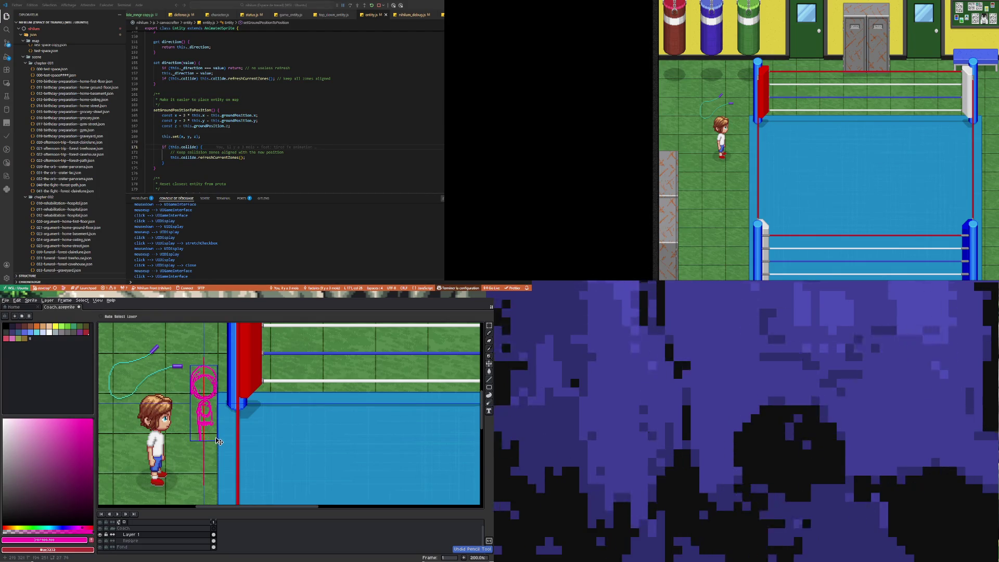
pyautogui.hotkey('ctrl', 'z')
pyautogui.hotkey('ctrl', 'z')
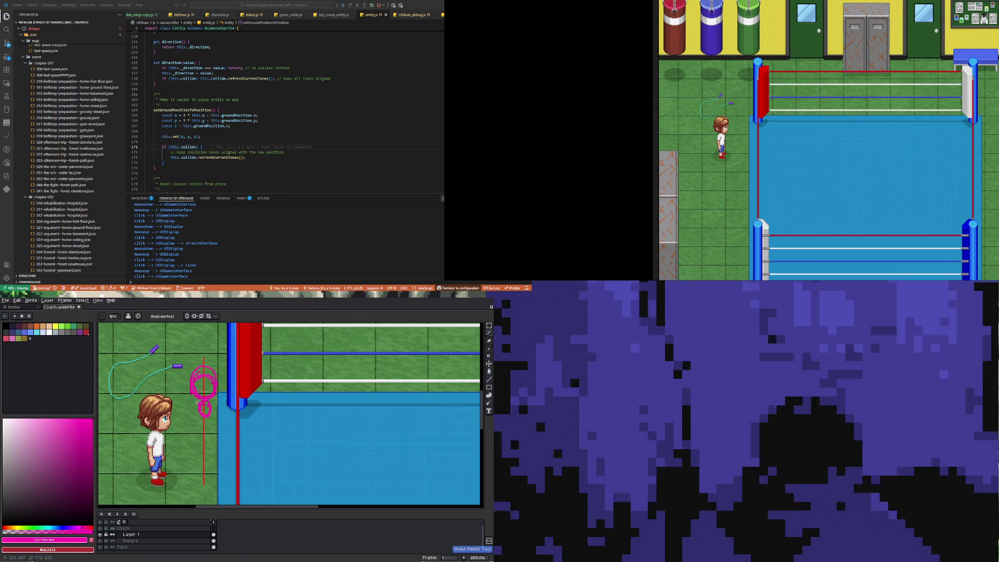
pyautogui.moveTo(196, 415)
pyautogui.mouseDown()
pyautogui.moveTo(195, 398)
pyautogui.moveTo(196, 437)
pyautogui.mouseUp()
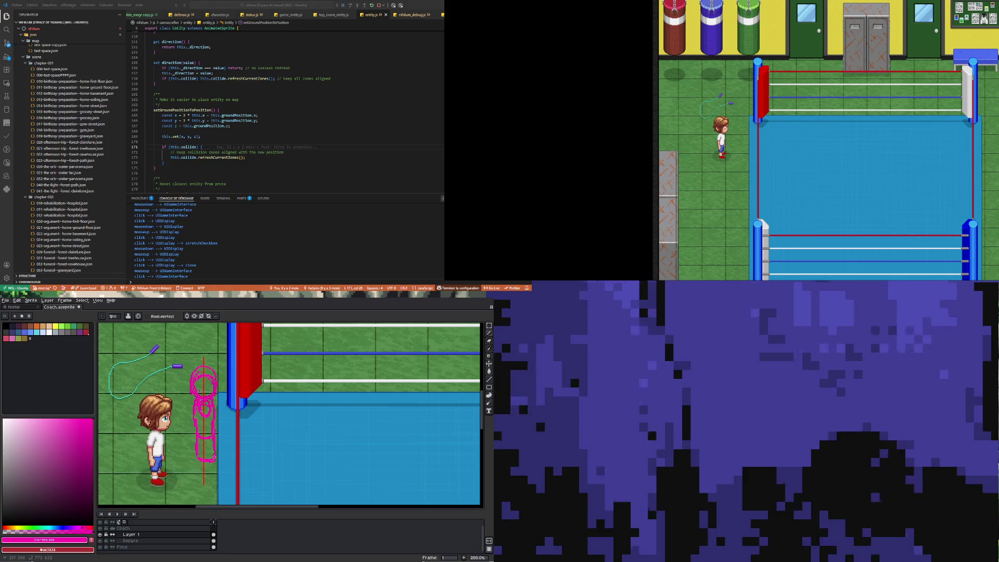
pyautogui.moveTo(210, 461); pyautogui.dragTo(209, 482)
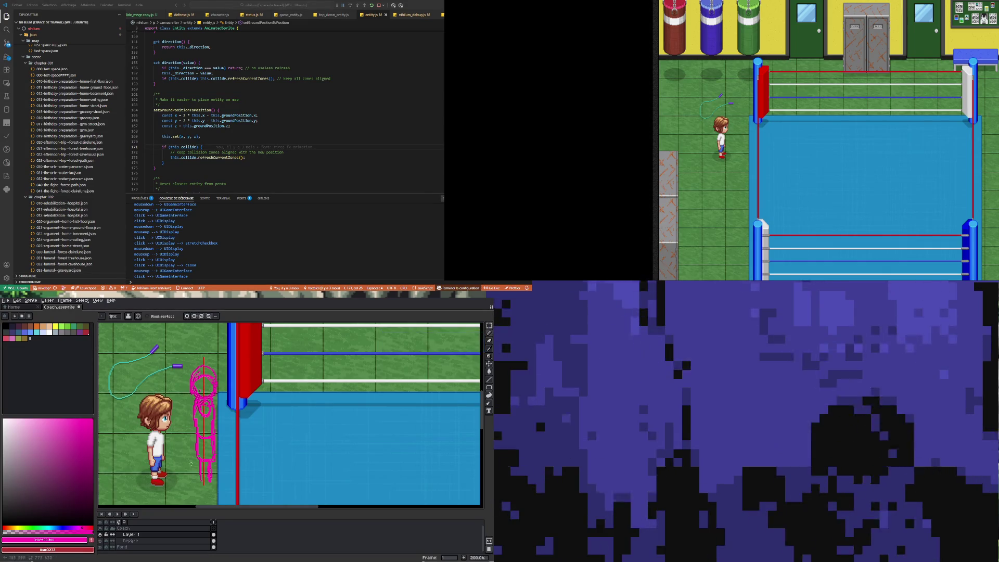
# Step: Marquee-select the sketch's lower part and nudge it up one pixel
pyautogui.click(489, 326)
pyautogui.moveTo(190, 496); pyautogui.dragTo(221, 424)
pyautogui.click(221, 423)
pyautogui.press('Up')
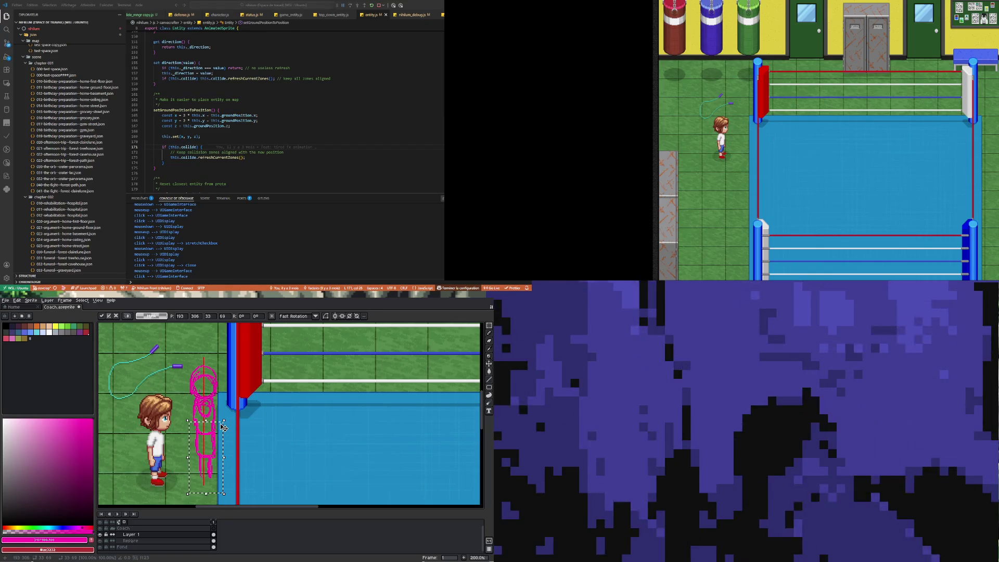
pyautogui.hotkey('ctrl', 'd')
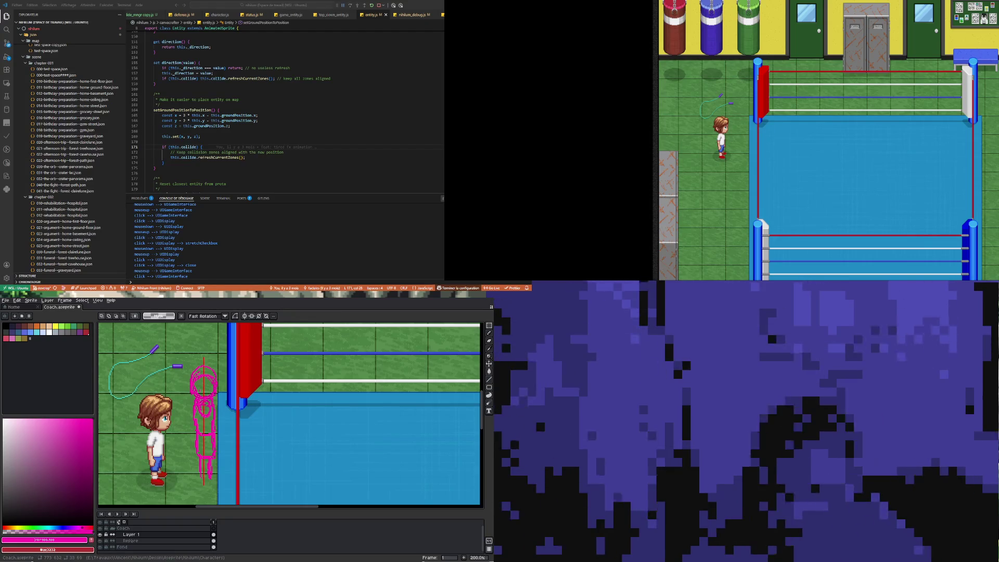
pyautogui.hotkey('alt', 'Tab')
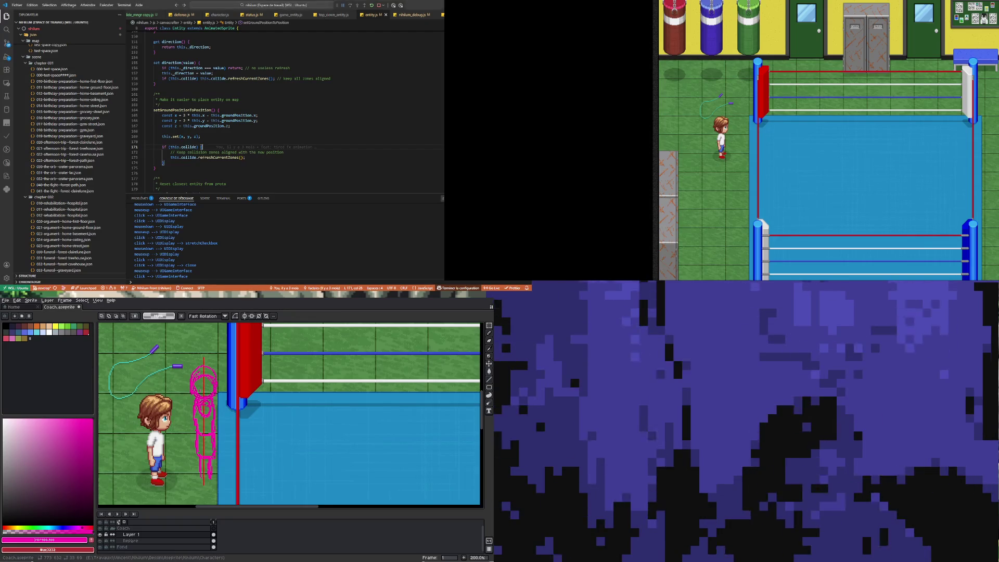
# Step: Expand the character sprites folder and preview paul.png, then denis.png
pyautogui.scroll(-15, 70, 149)
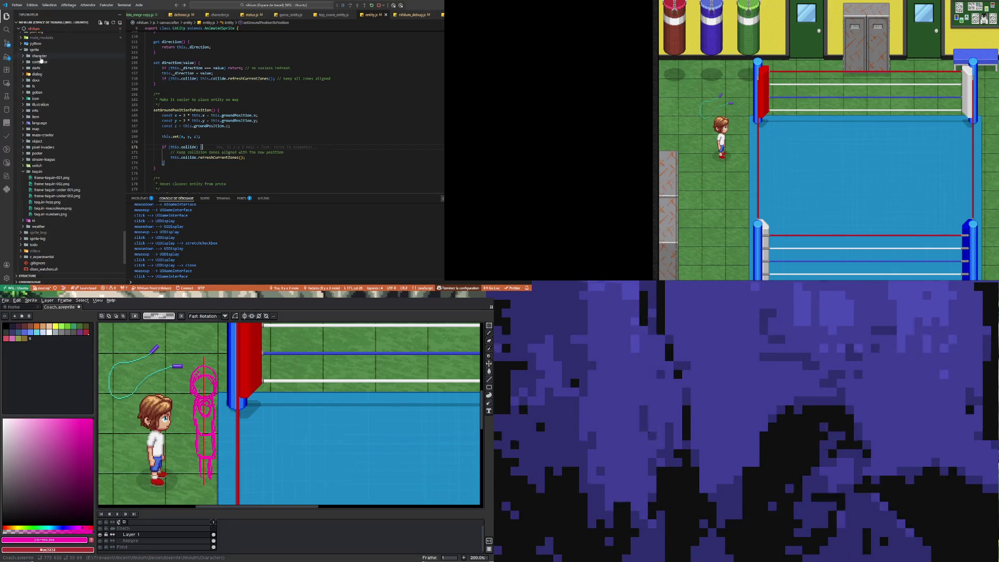
pyautogui.click(40, 56)
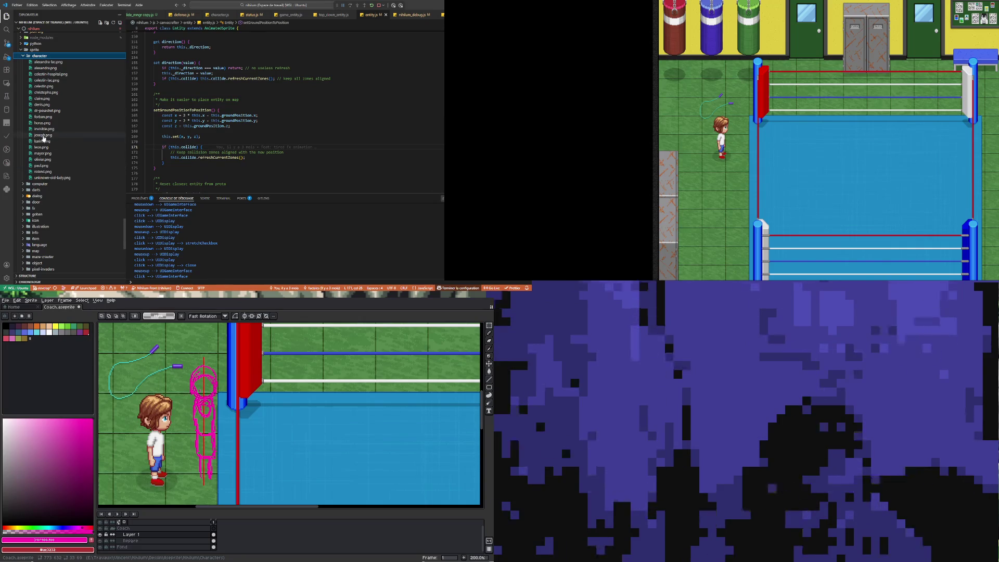
pyautogui.click(41, 166)
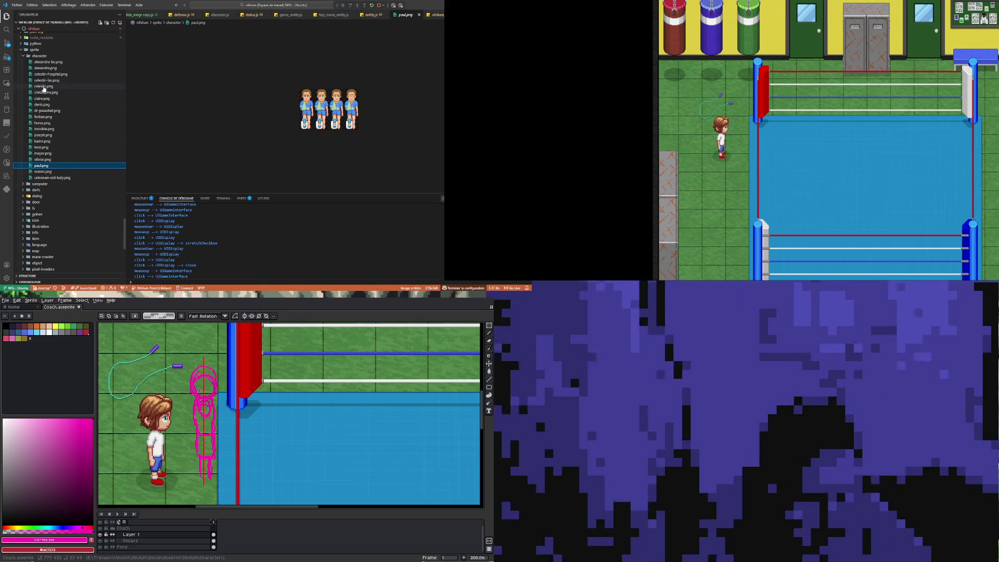
pyautogui.click(43, 105)
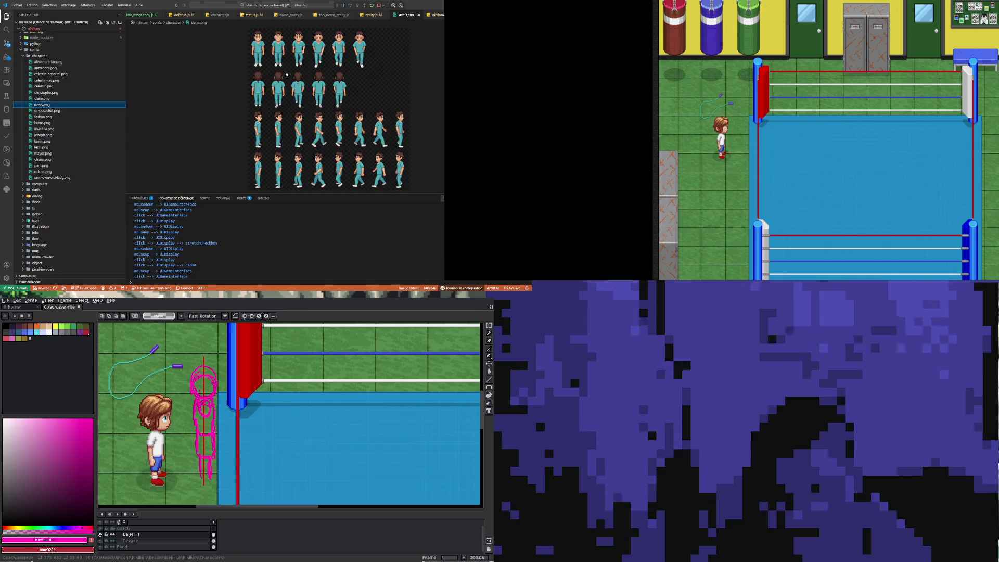
# Step: Zoom the denis.png preview to 300% and scroll down to the second sprite row
pyautogui.click(263, 183)
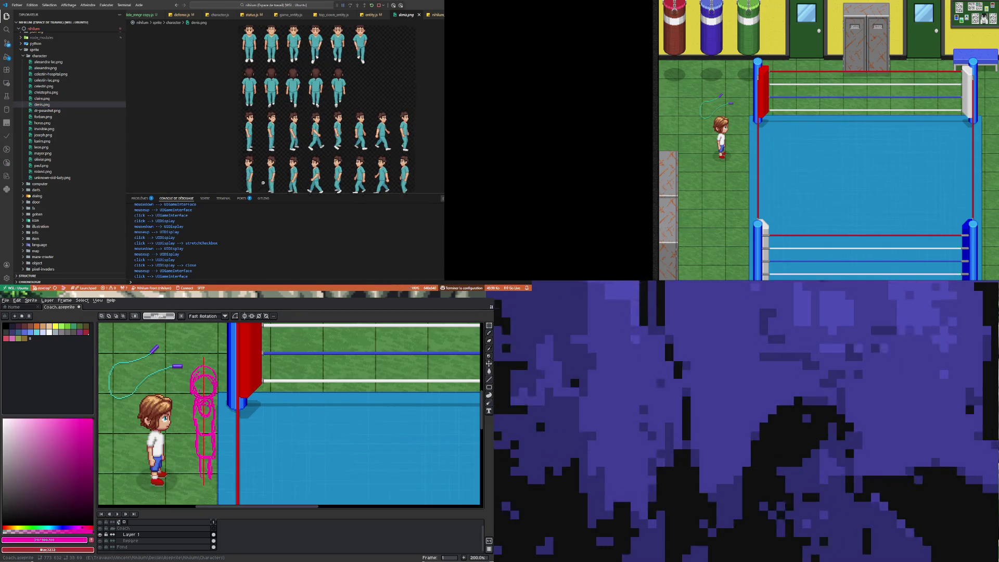
pyautogui.scroll(-1, 248, 166)
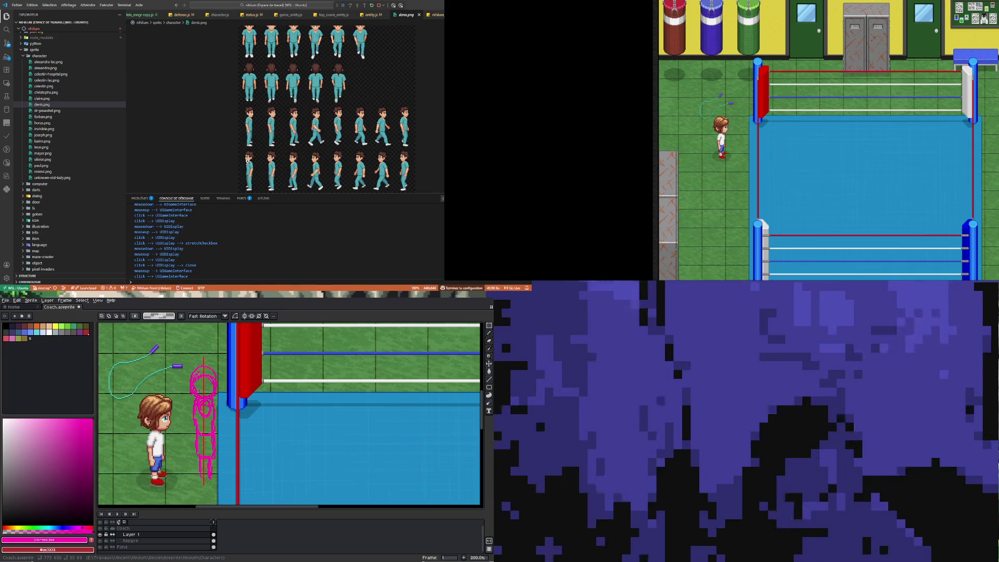
pyautogui.click(245, 185)
pyautogui.click(246, 184)
pyautogui.click(246, 185)
pyautogui.scroll(-3, 312, 156)
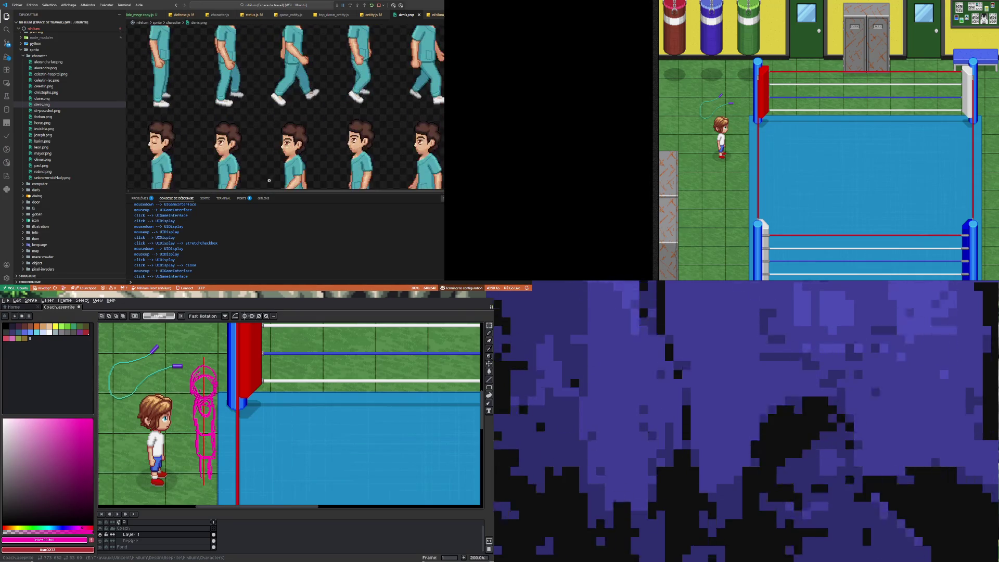
pyautogui.scroll(-3, 179, 127)
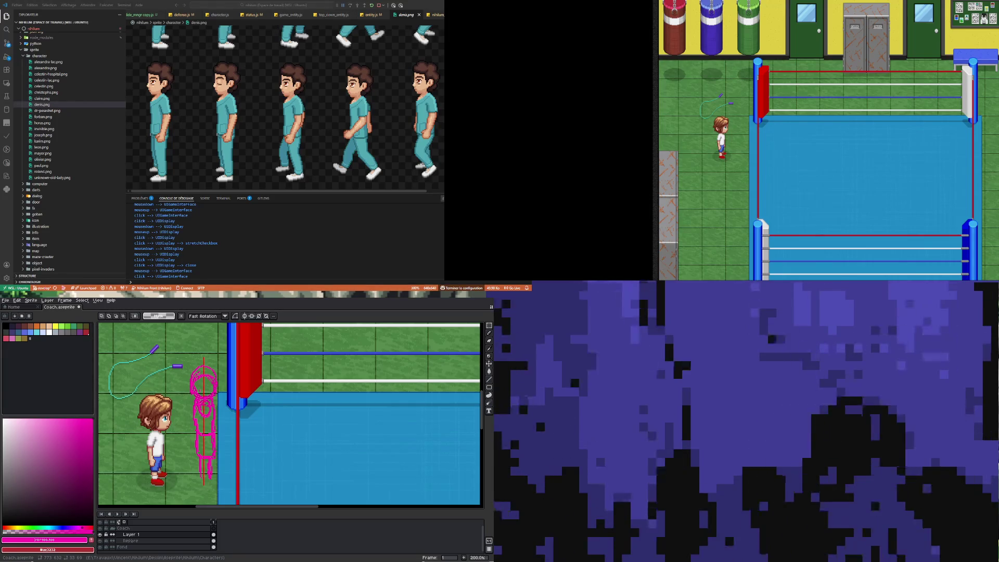
pyautogui.press('i')
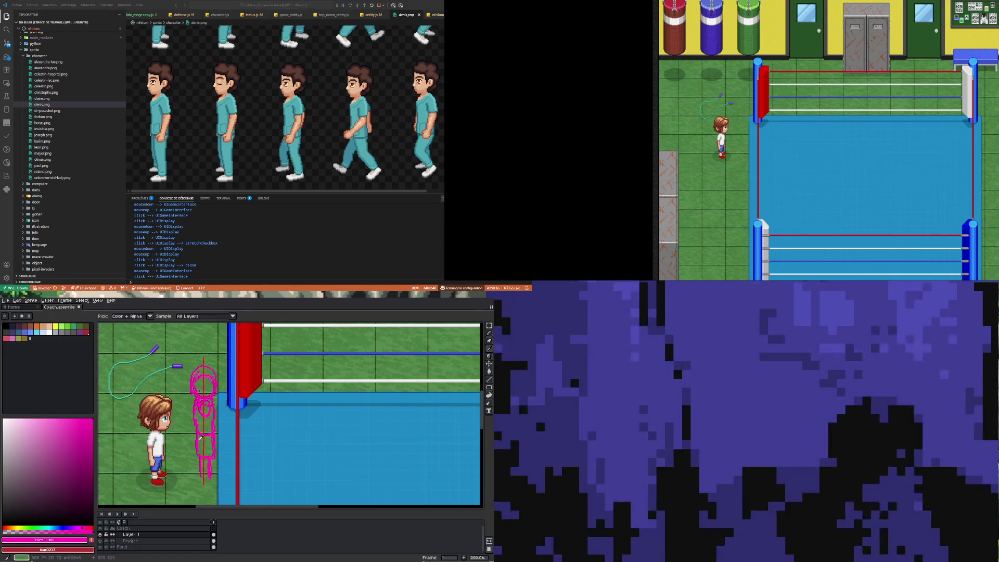
pyautogui.press('b')
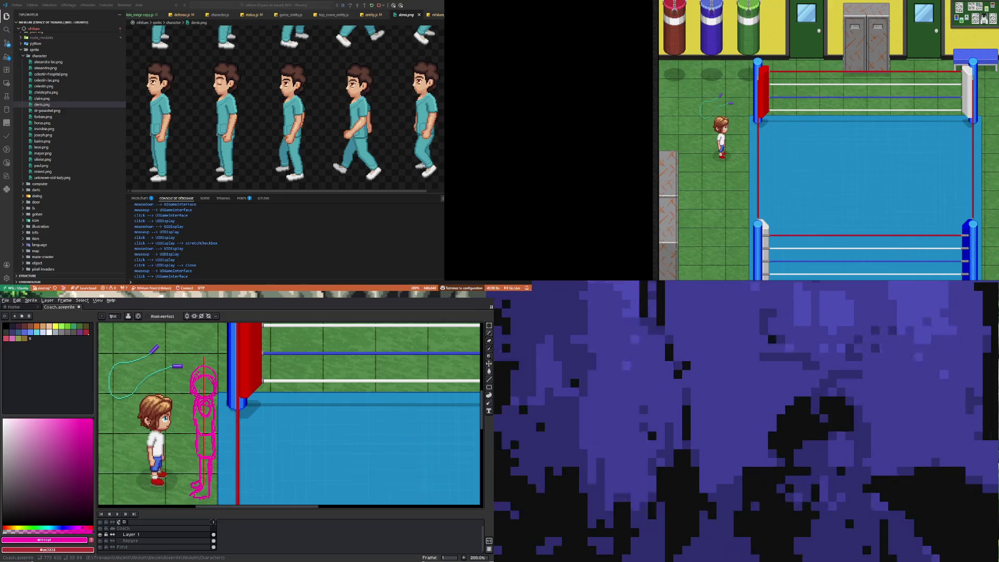
pyautogui.scroll(-4, 335, 434)
pyautogui.scroll(2, 335, 434)
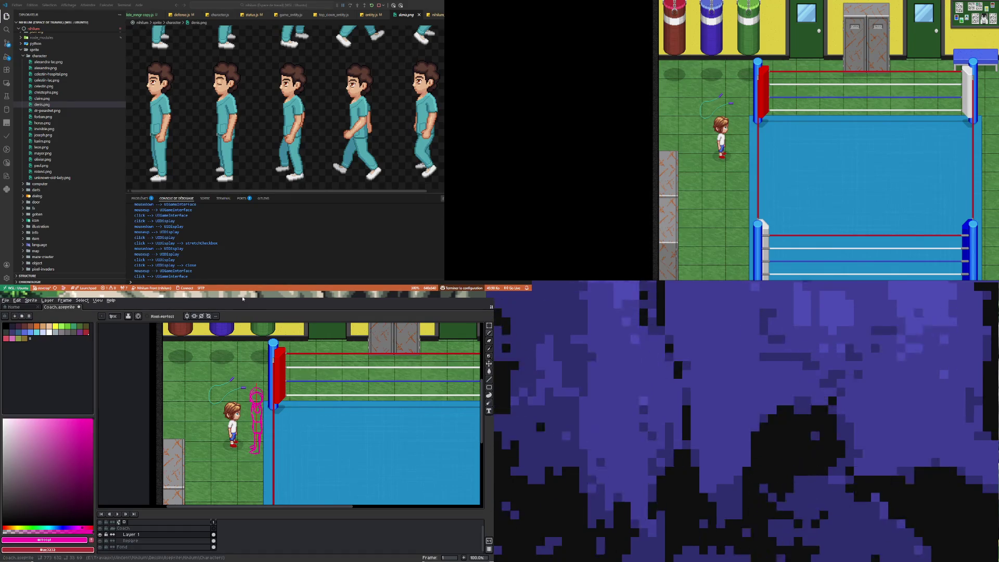
# Step: Create a new layer and paste the copied nurse sprite onto it
pyautogui.rightClick(134, 534)
pyautogui.moveTo(156, 521)
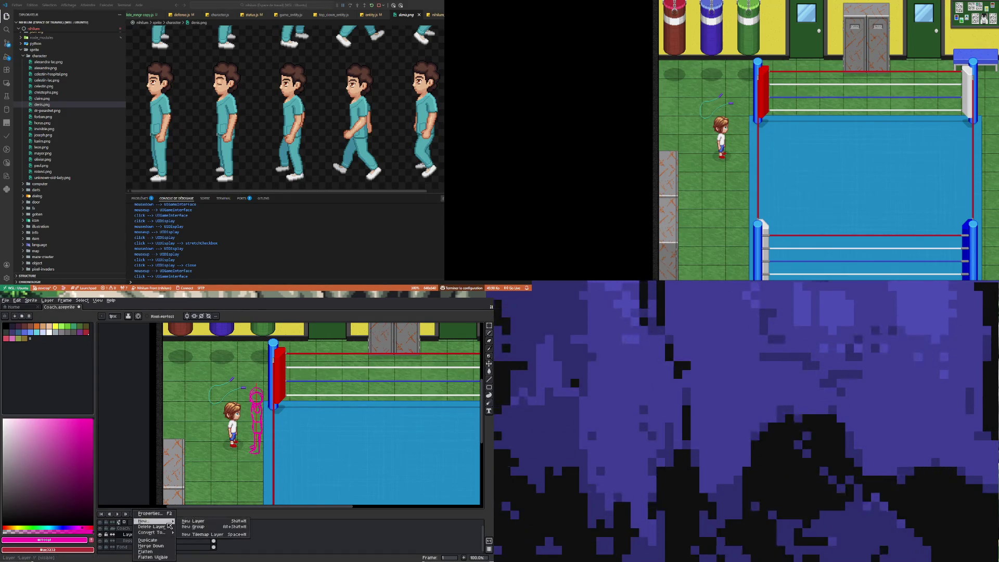
pyautogui.click(203, 520)
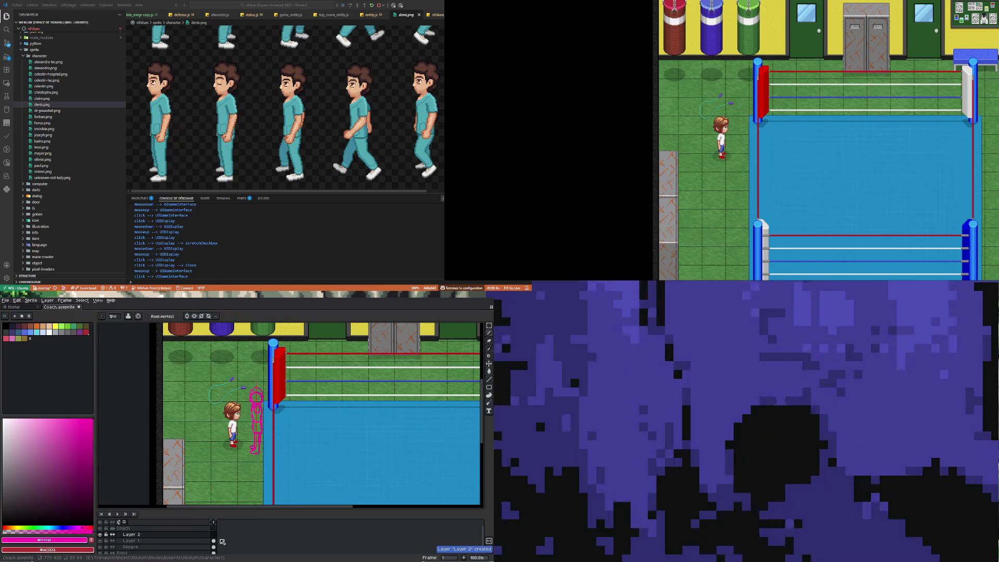
pyautogui.hotkey('ctrl', 'v')
pyautogui.scroll(-3, 306, 396)
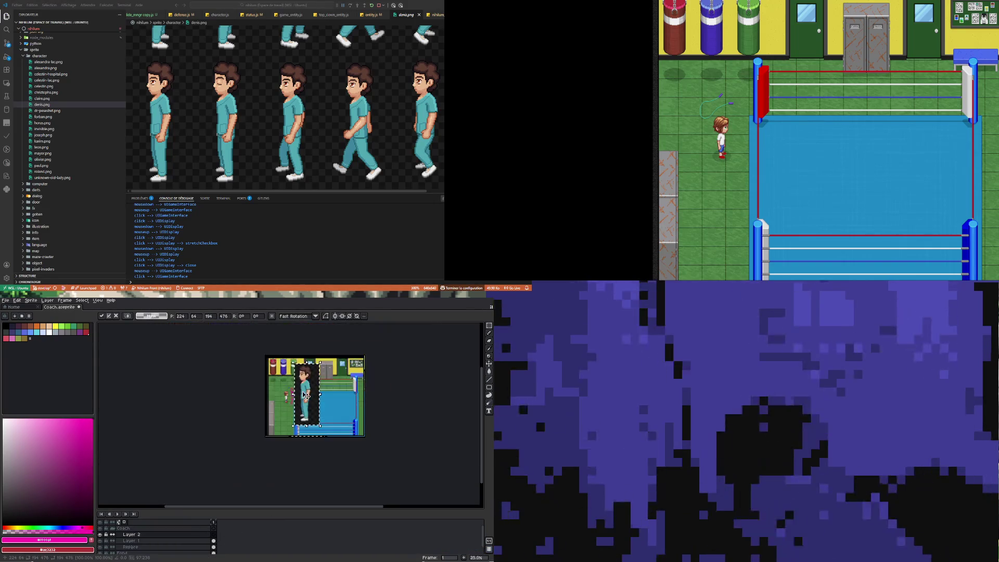
pyautogui.scroll(1, 332, 419)
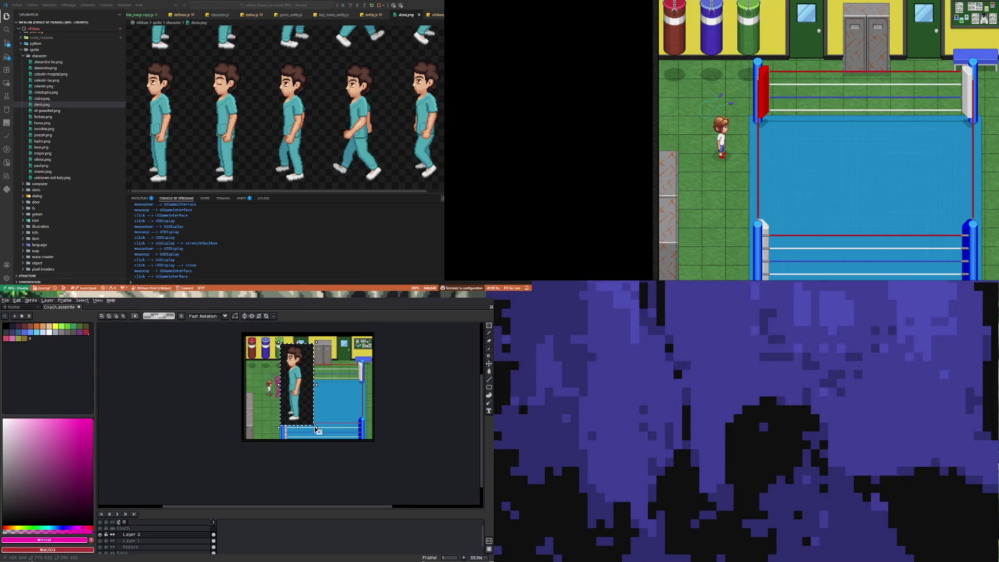
# Step: Shrink the pasted nurse sprite and place it beside the pink sketch
pyautogui.moveTo(316, 429)
pyautogui.mouseDown()
pyautogui.moveTo(297, 360)
pyautogui.moveTo(291, 397)
pyautogui.moveTo(289, 388)
pyautogui.mouseUp()
pyautogui.scroll(4, 289, 388)
pyautogui.scroll(-2, 311, 389)
pyautogui.scroll(1, 333, 447)
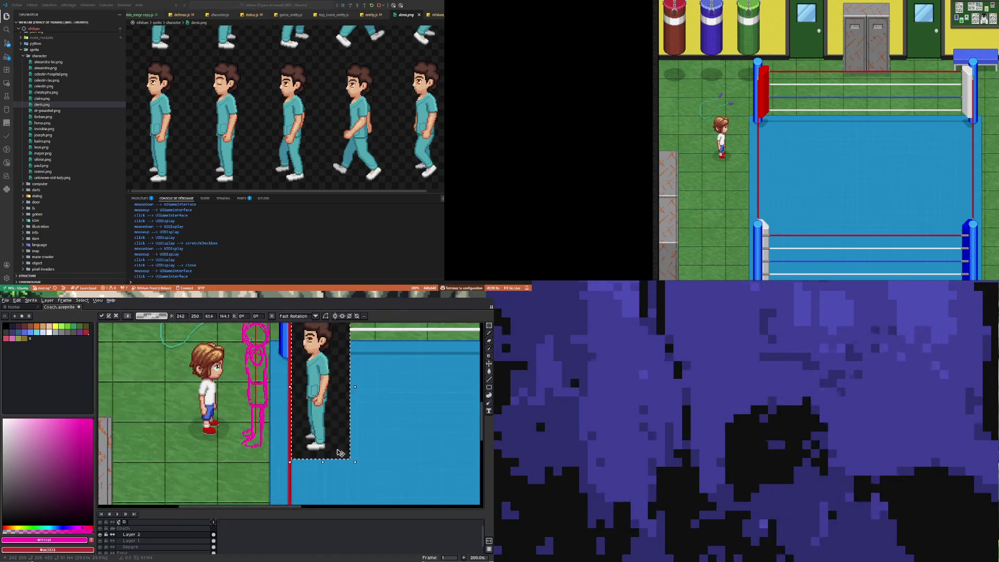
pyautogui.scroll(-2, 291, 411)
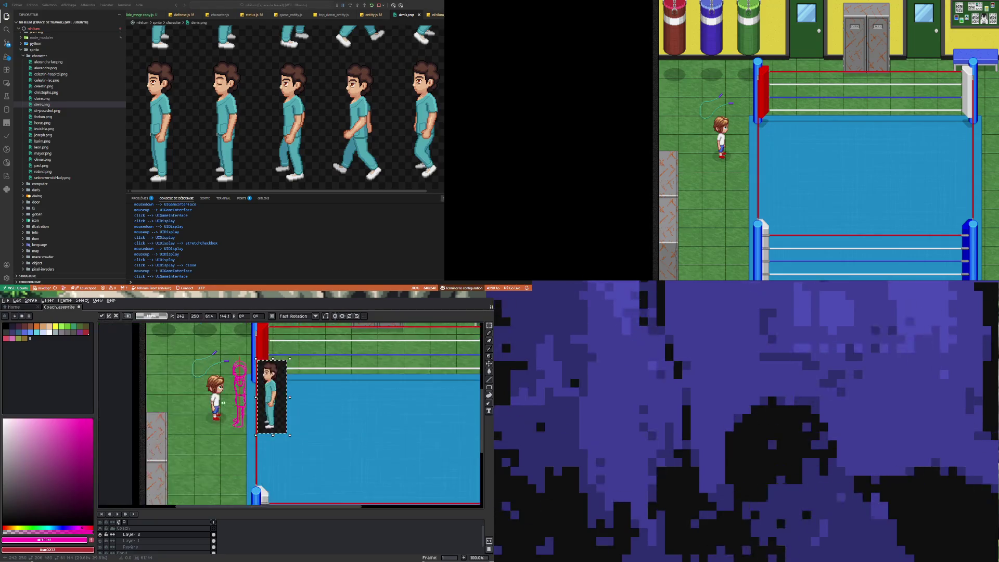
pyautogui.scroll(2, 304, 421)
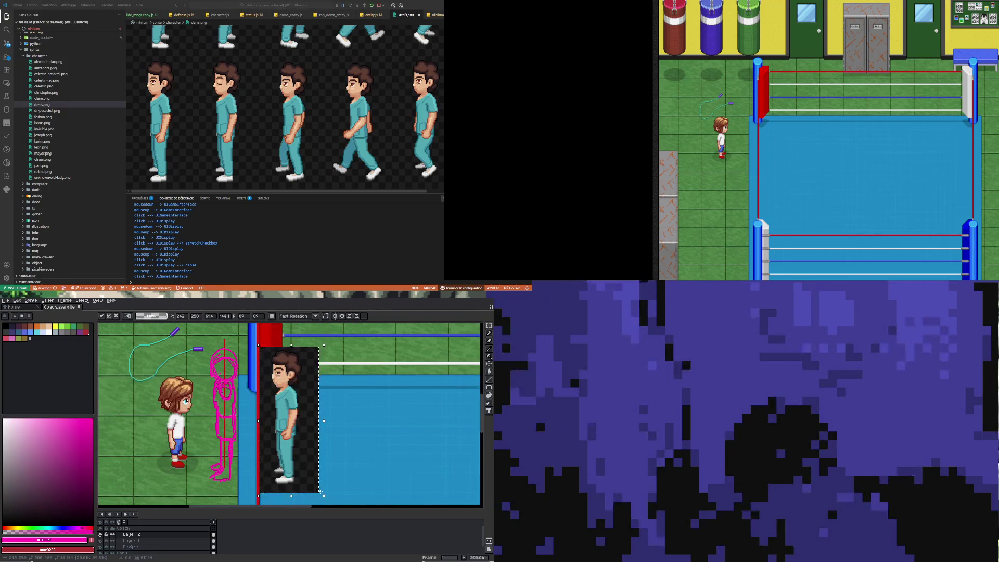
pyautogui.moveTo(308, 464); pyautogui.dragTo(299, 459)
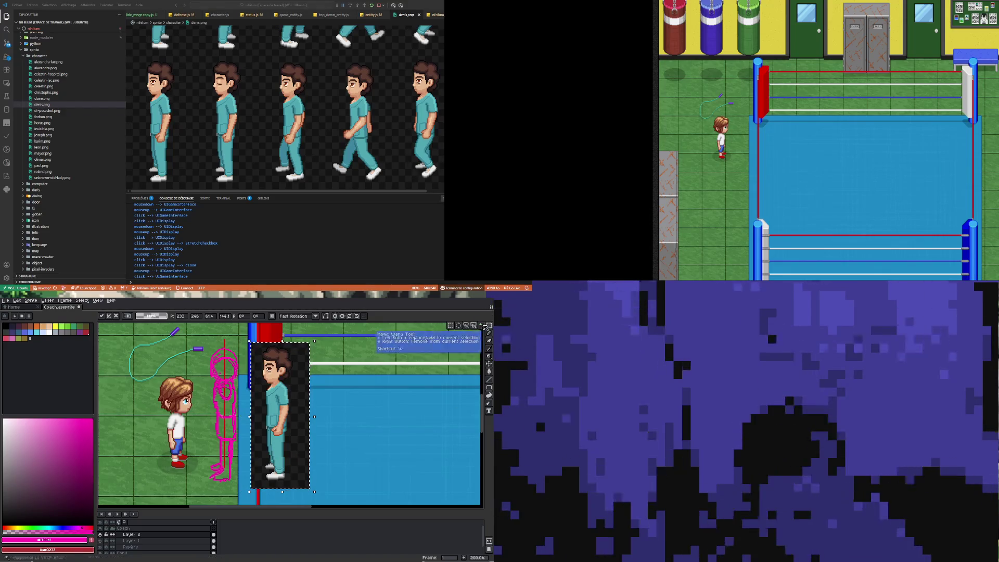
pyautogui.press('Return')
# Step: Delete the strips along the nurse sprite's right and left edges
pyautogui.moveTo(323, 478); pyautogui.dragTo(292, 329)
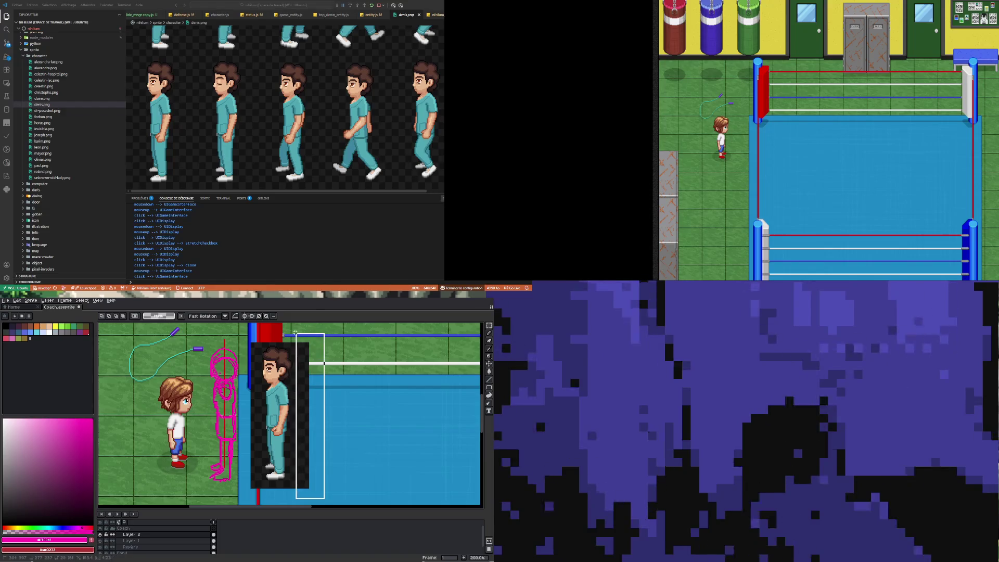
pyautogui.press('Delete')
pyautogui.moveTo(238, 499)
pyautogui.mouseDown()
pyautogui.moveTo(252, 475)
pyautogui.moveTo(260, 332)
pyautogui.mouseUp()
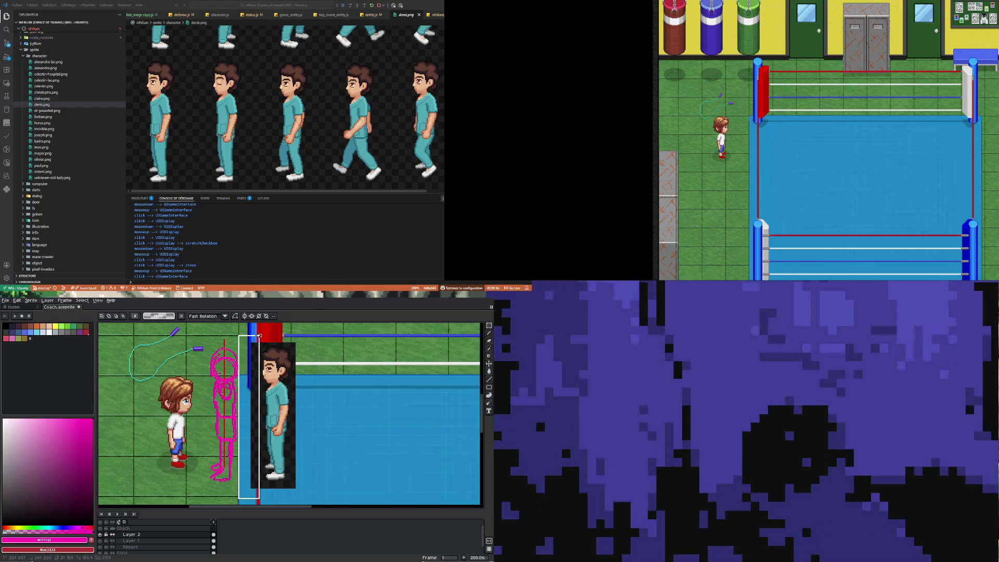
pyautogui.press('Delete')
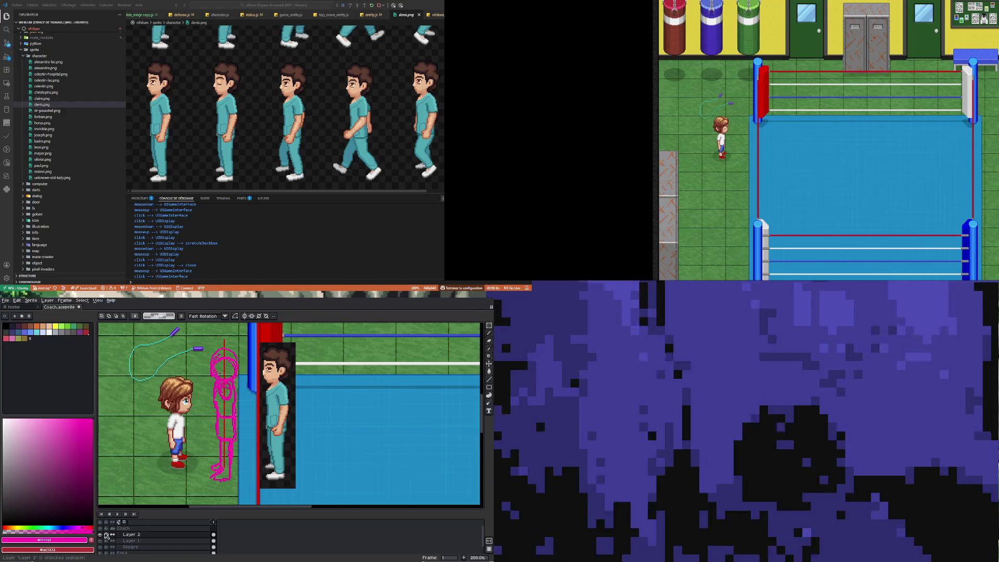
pyautogui.click(215, 542)
# Step: Sample a near-white colour and paint it across the sketch's torso as a shirt
pyautogui.press('i')
pyautogui.scroll(1, 222, 411)
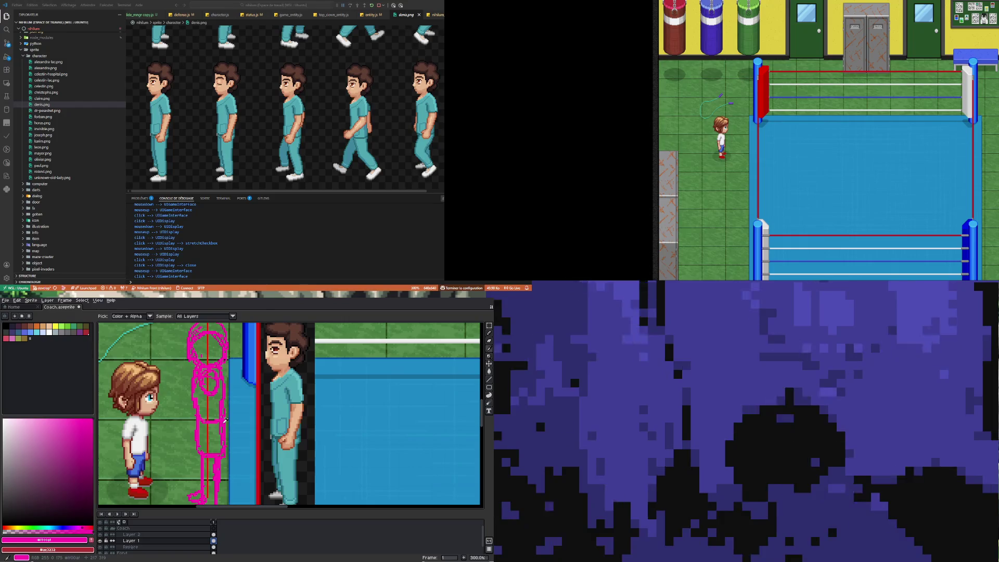
pyautogui.press('b')
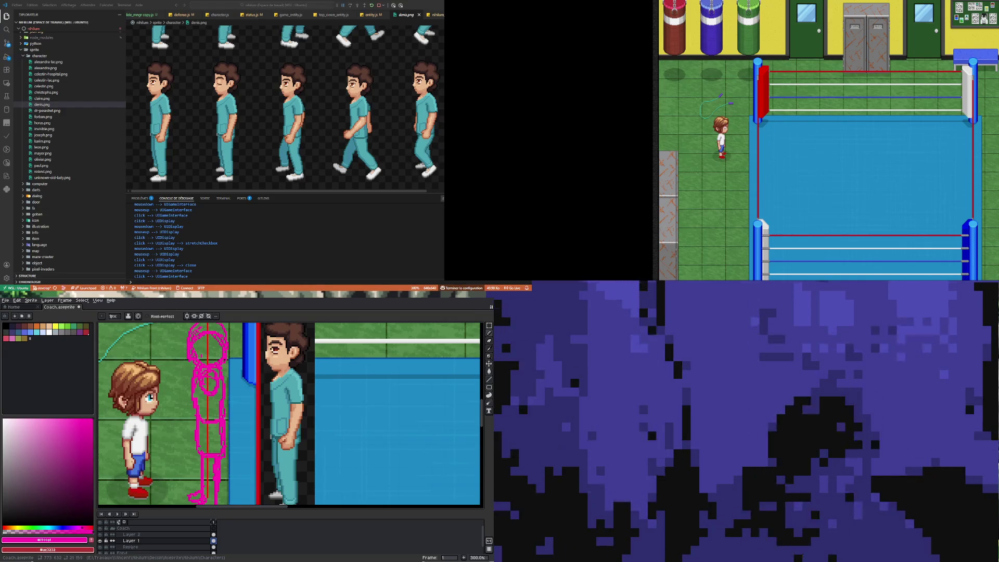
pyautogui.scroll(-1, 217, 432)
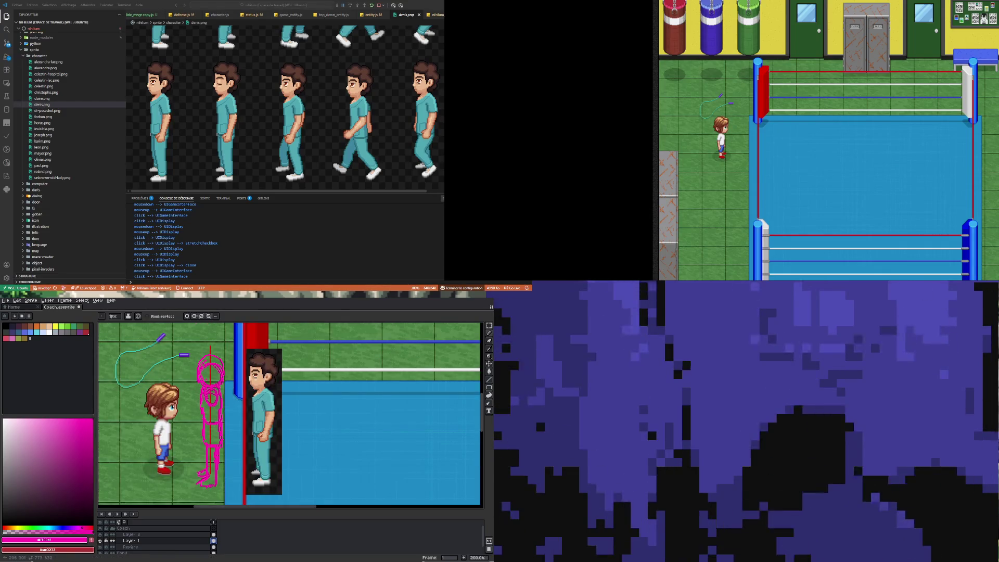
pyautogui.click(489, 349)
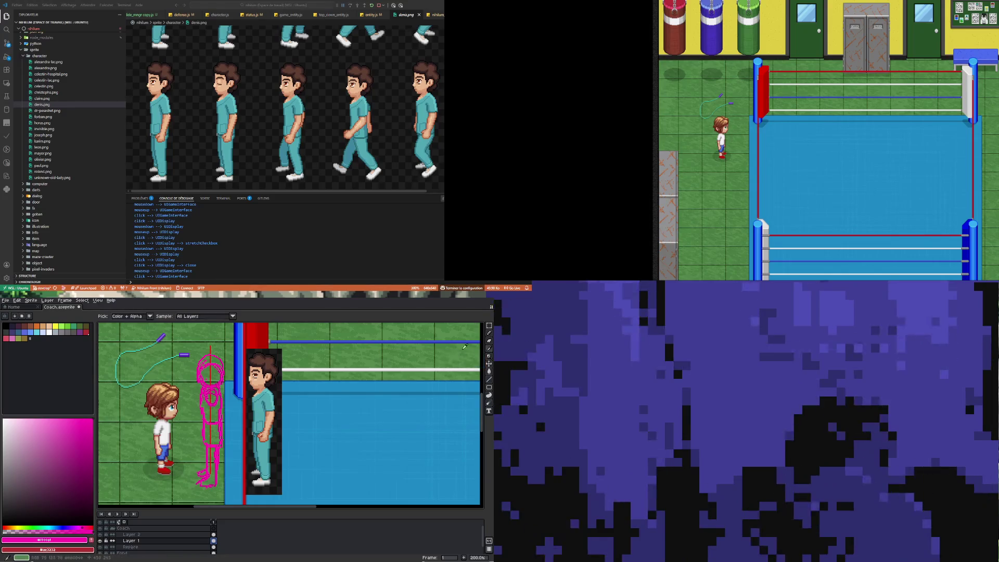
pyautogui.click(2, 425)
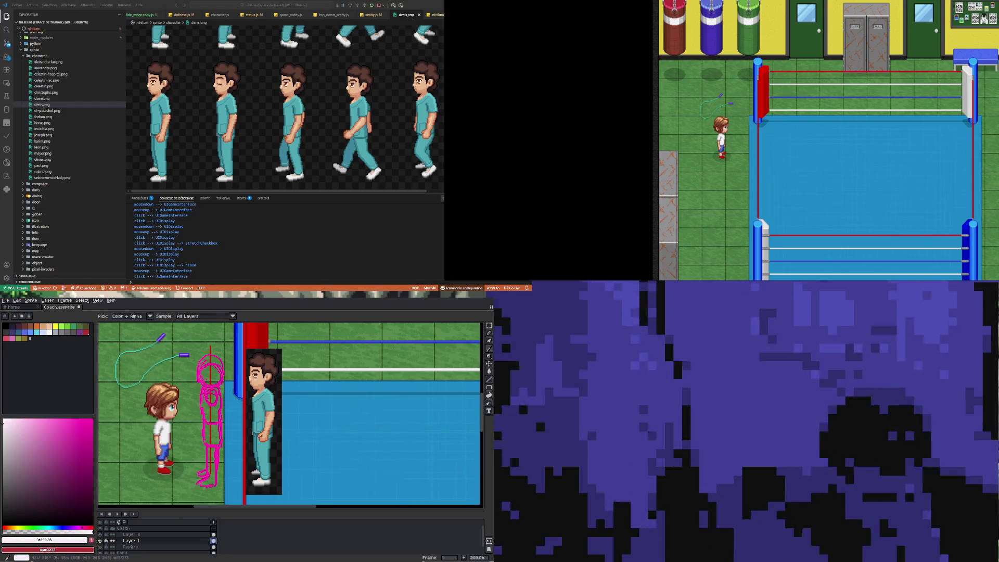
pyautogui.click(489, 333)
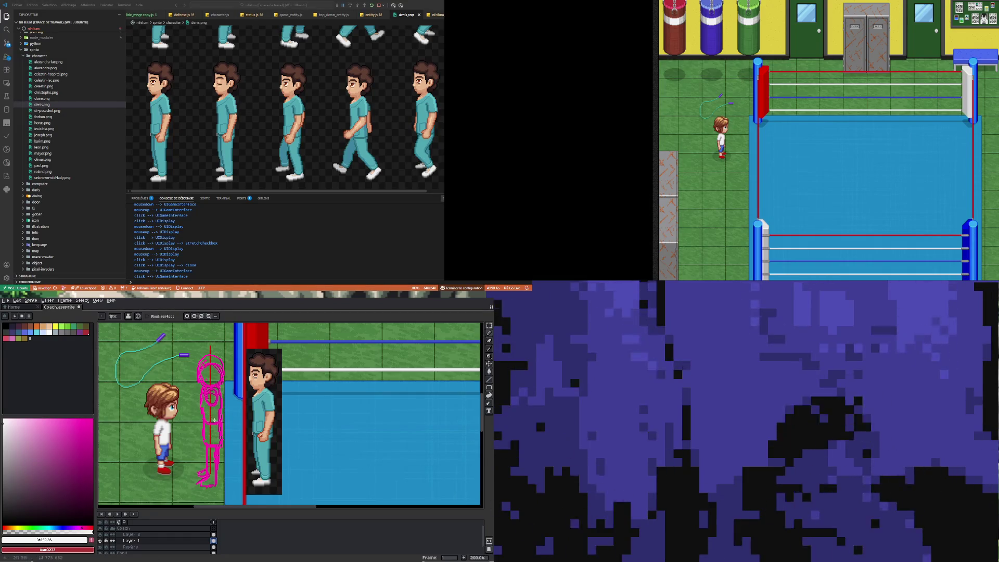
pyautogui.moveTo(204, 423)
pyautogui.mouseDown()
pyautogui.moveTo(222, 424)
pyautogui.moveTo(202, 387)
pyautogui.mouseUp()
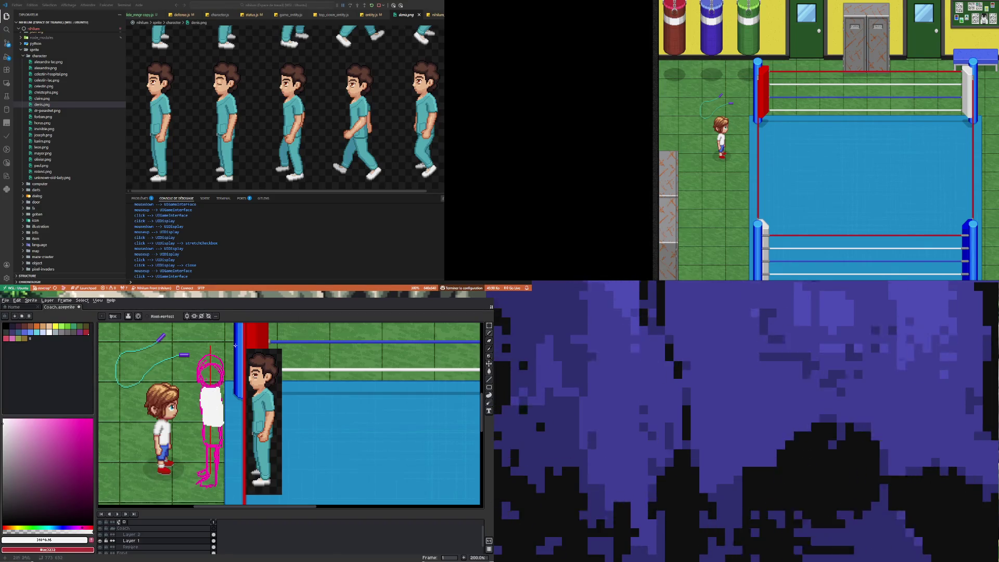
# Step: Sample the player's skin tone, then choose a red from the palette
pyautogui.press('i')
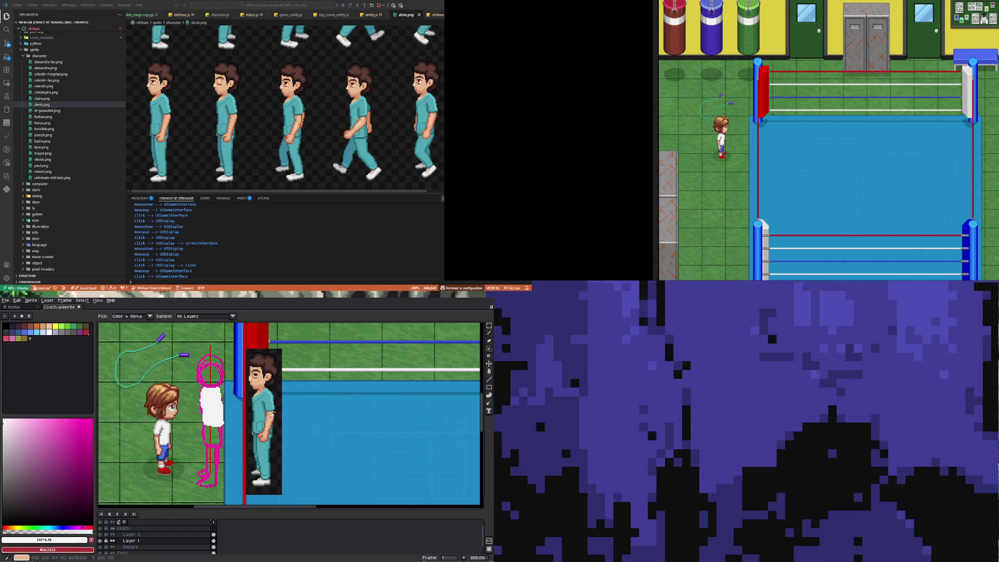
pyautogui.click(273, 414)
pyautogui.press('b')
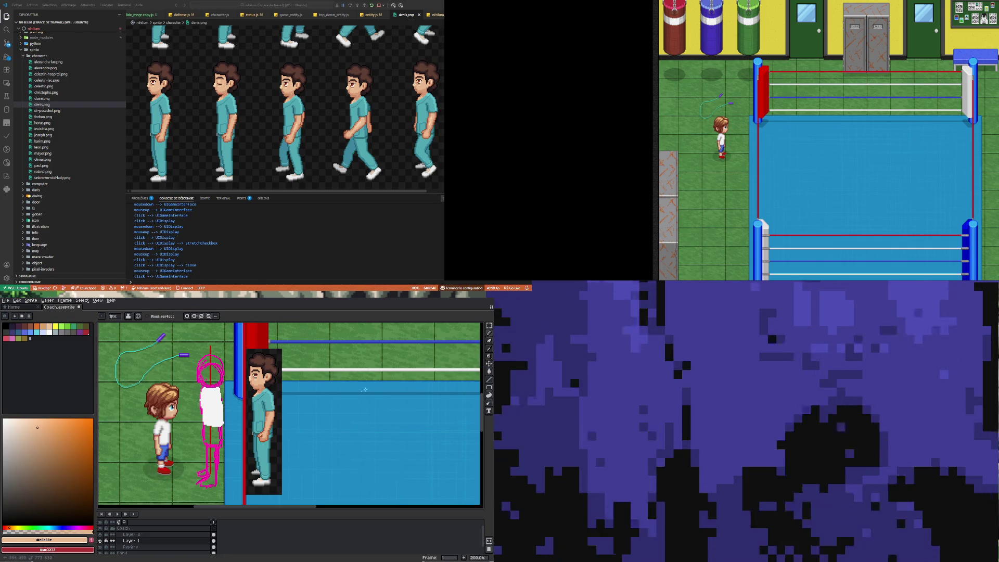
pyautogui.click(86, 331)
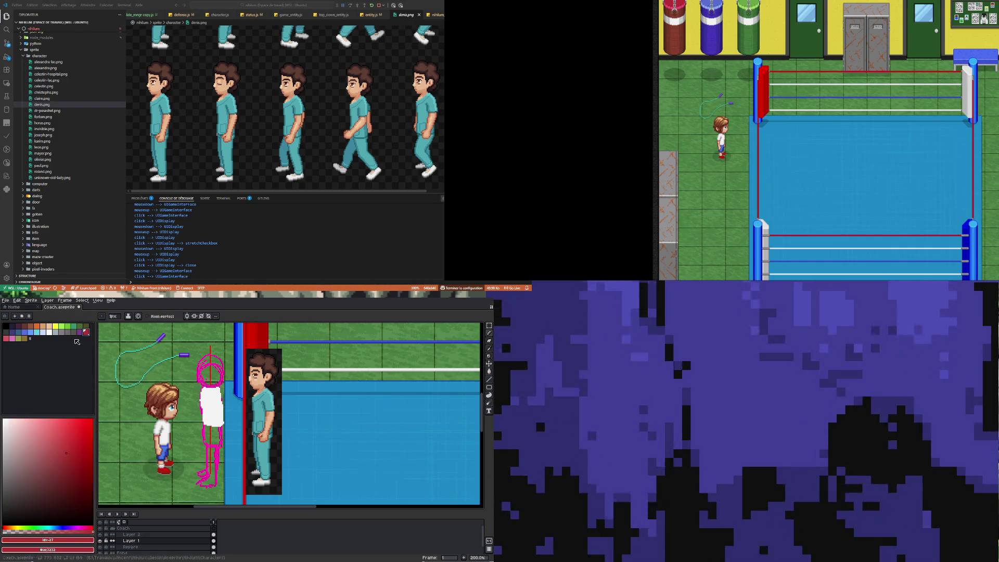
# Step: Load the Google UI preset palette and set the drawing colour to its red
pyautogui.click(29, 315)
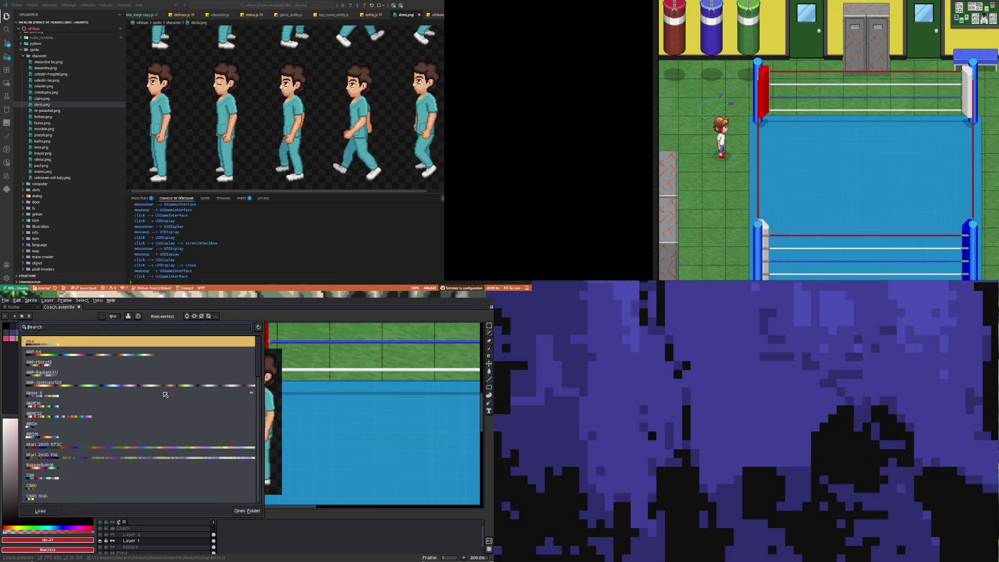
pyautogui.moveTo(259, 367); pyautogui.dragTo(259, 423)
pyautogui.scroll(-4, 244, 410)
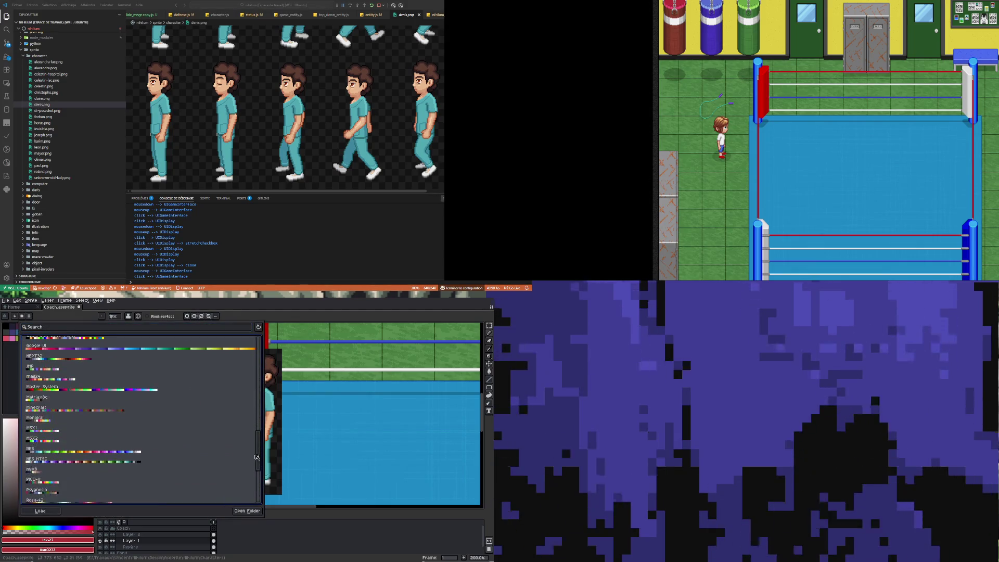
pyautogui.click(229, 399)
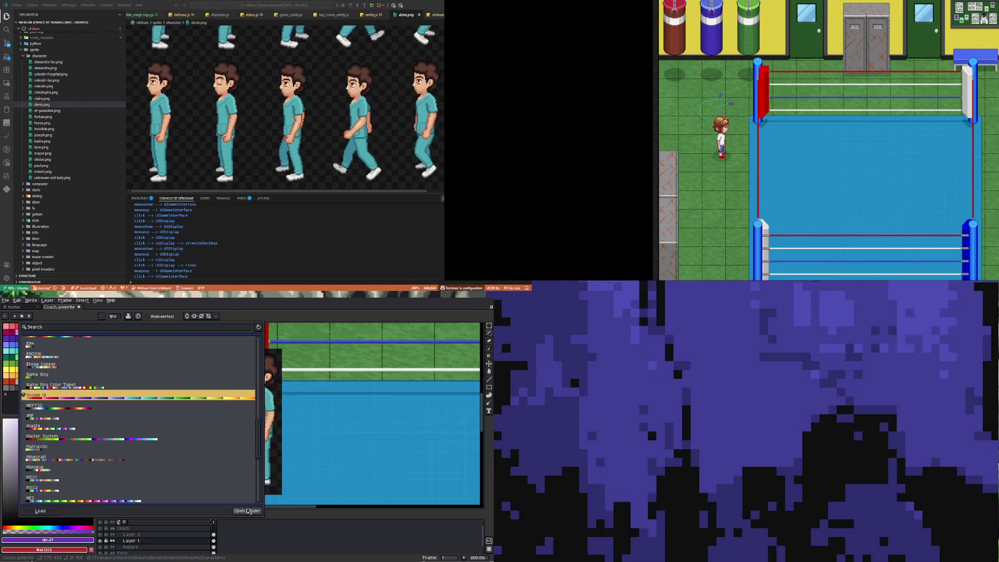
pyautogui.click(74, 323)
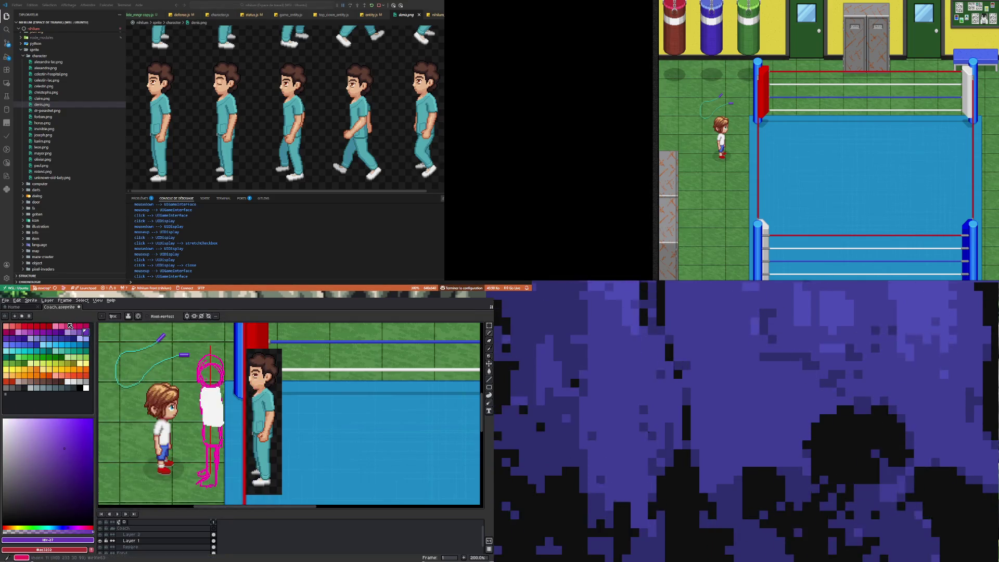
pyautogui.click(31, 326)
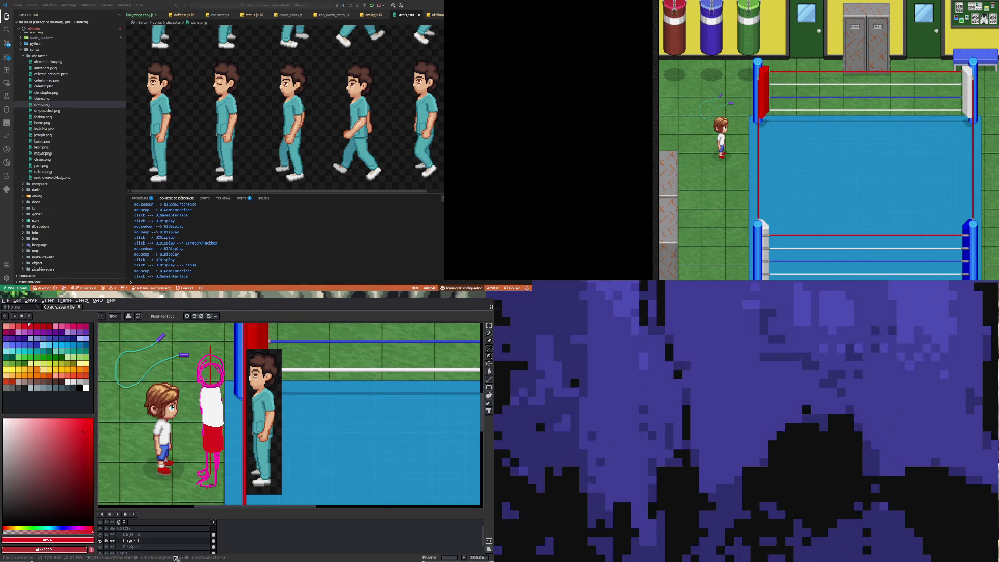
# Step: Rename Layer 1 to Fringues
pyautogui.doubleClick(145, 542)
pyautogui.write('Fring')
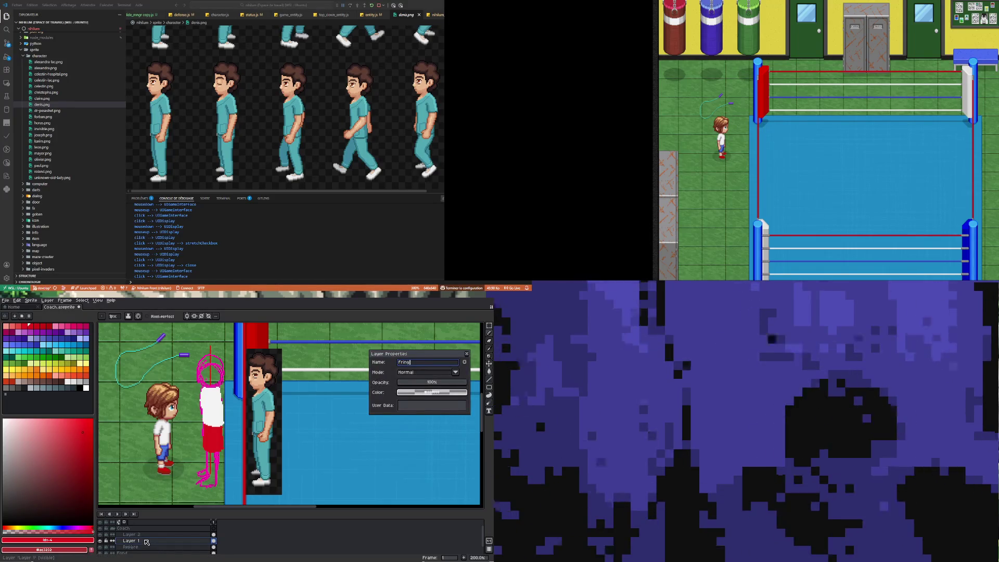
pyautogui.write('ues')
pyautogui.press('Return')
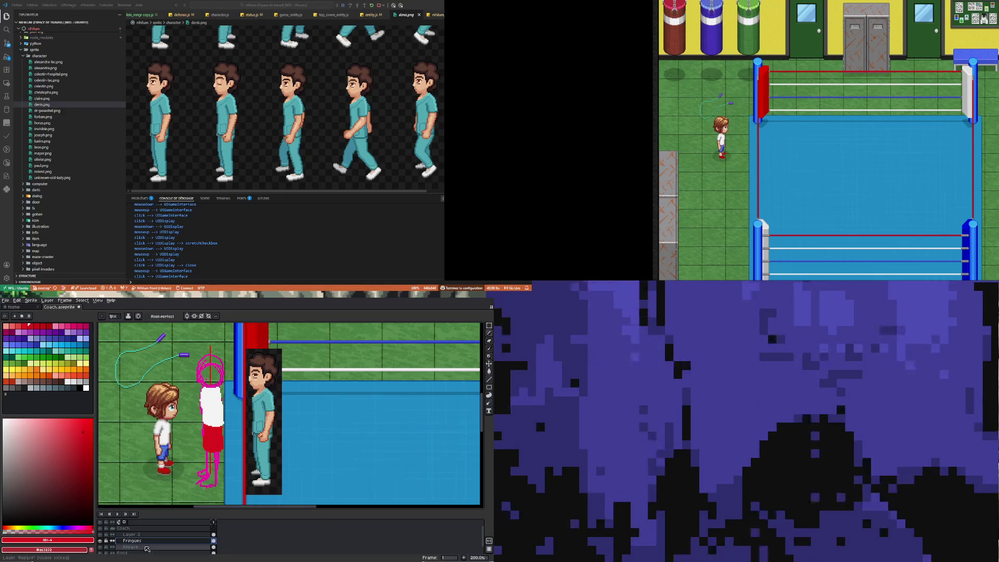
# Step: Add a new layer above Fringues and name it Bras
pyautogui.rightClick(145, 541)
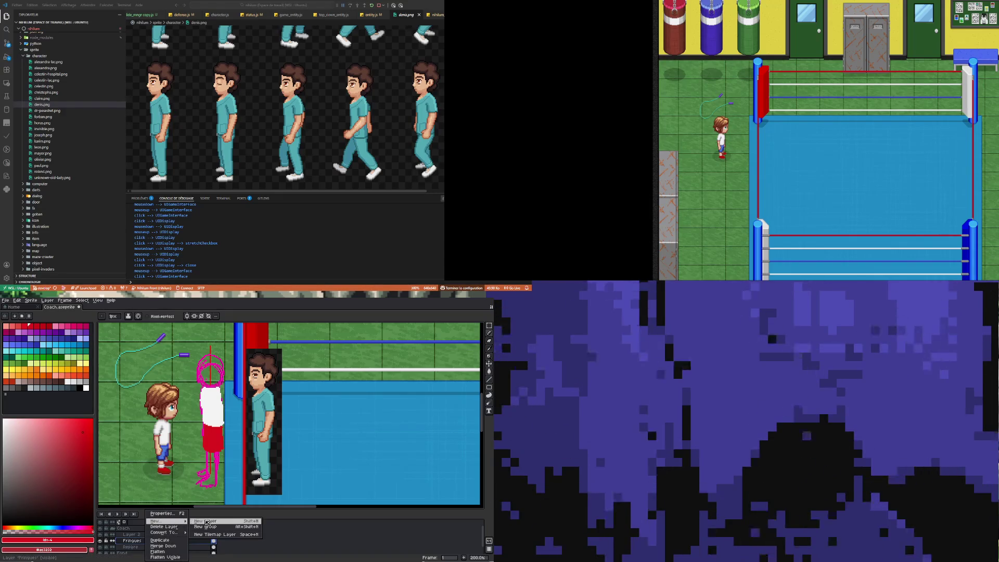
pyautogui.click(205, 522)
pyautogui.doubleClick(196, 541)
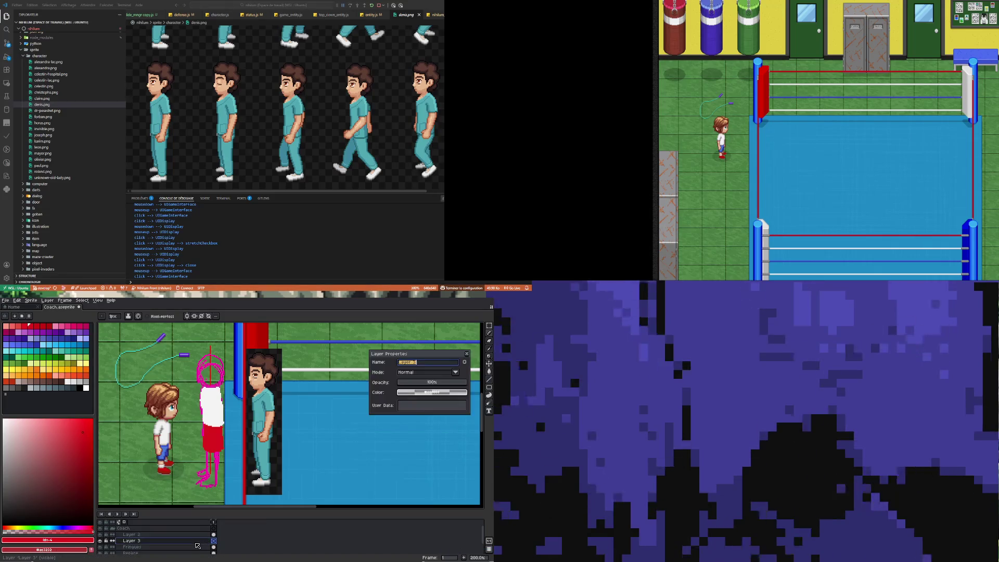
pyautogui.write('Bras')
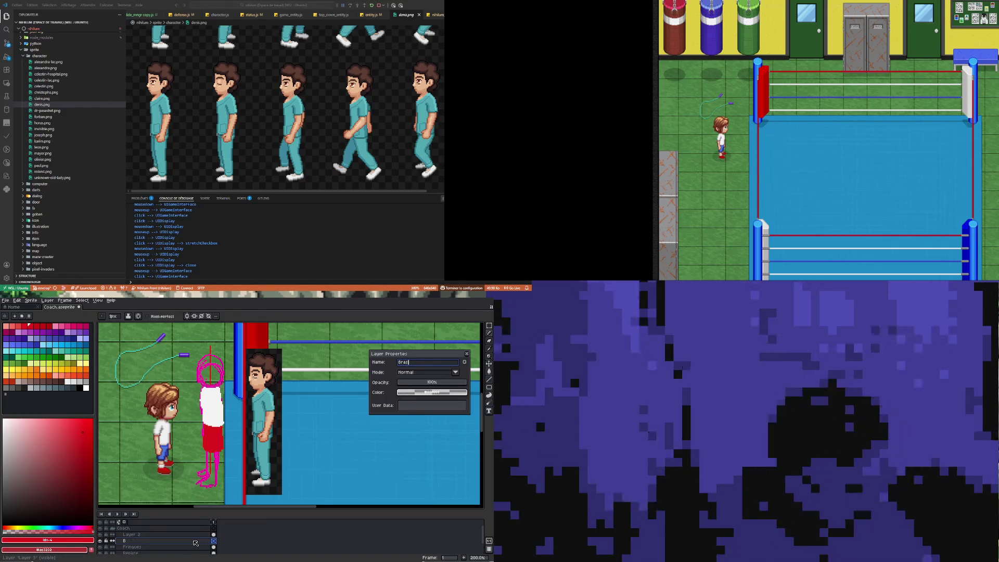
pyautogui.press('Return')
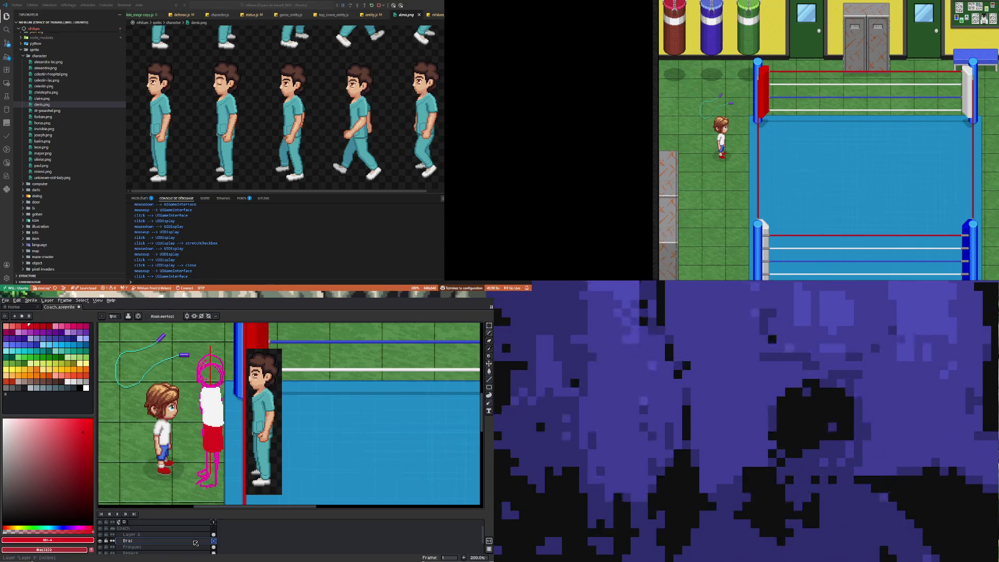
# Step: Sample the arm's skin tone as the drawing colour and return to the Pencil
pyautogui.press('i')
pyautogui.click(272, 413)
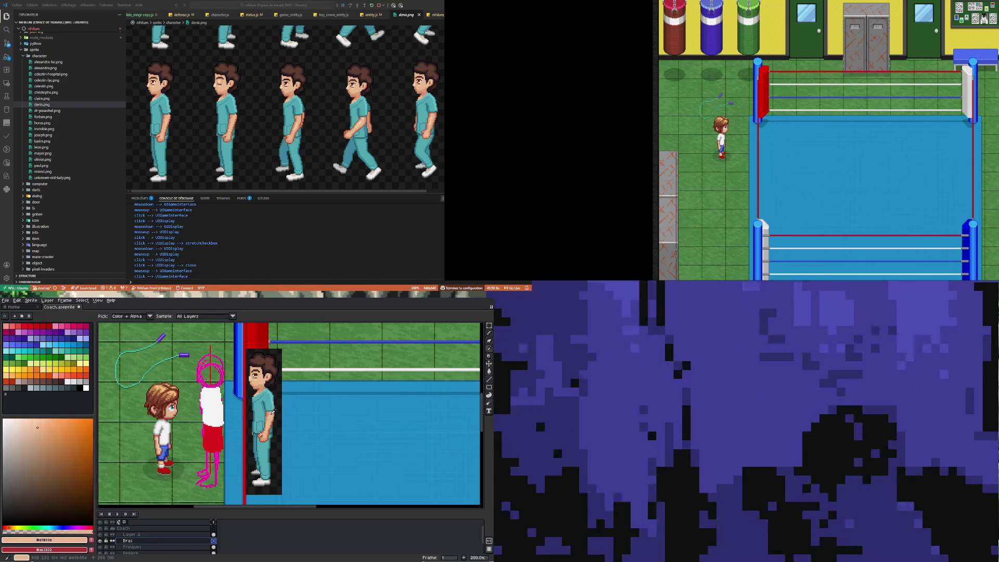
pyautogui.press('b')
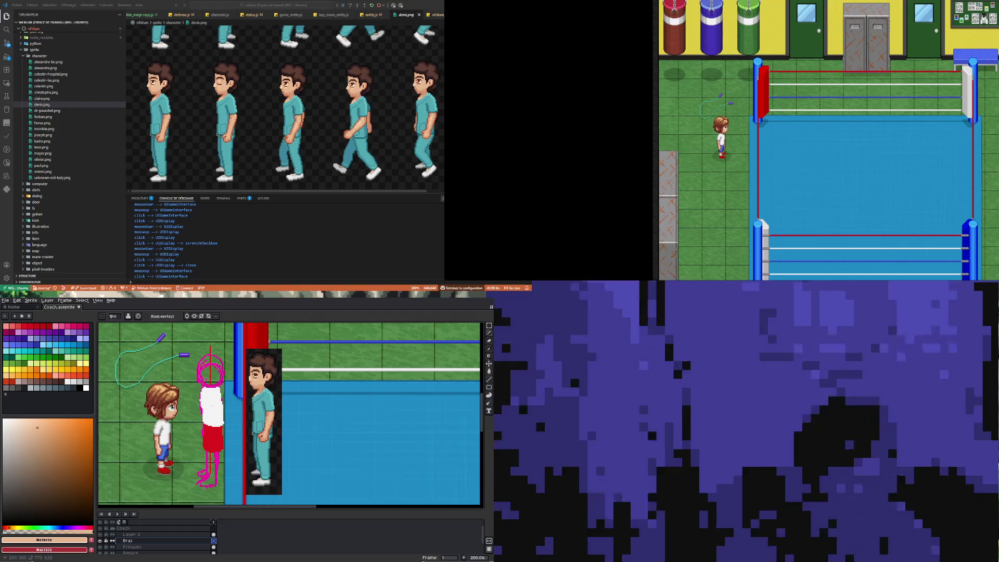
pyautogui.click(86, 381)
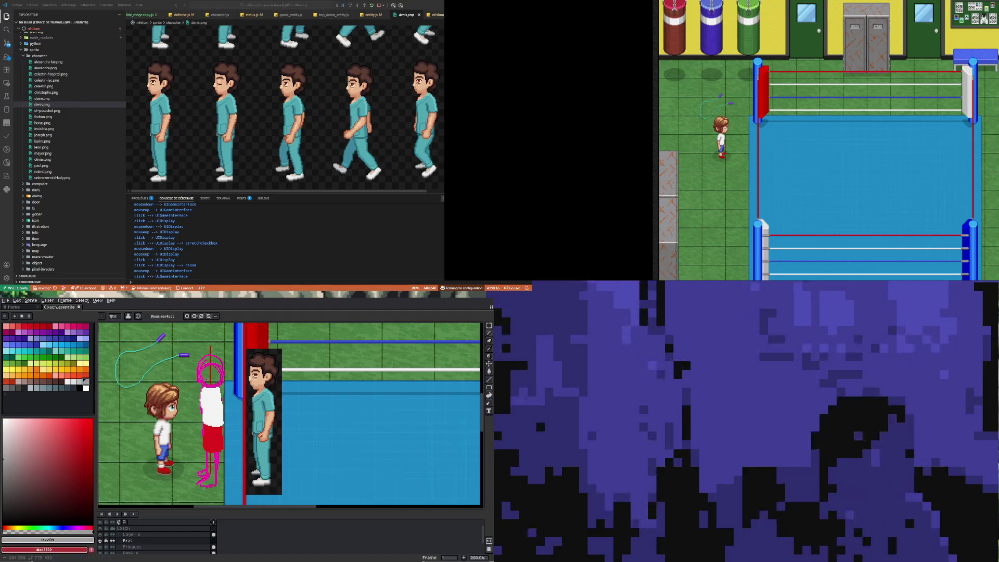
pyautogui.click(489, 339)
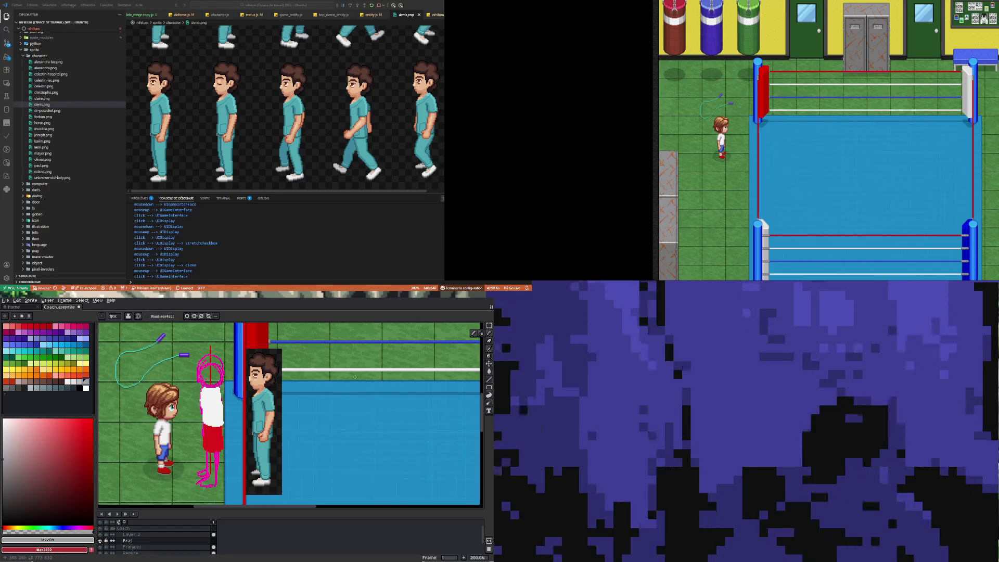
pyautogui.press('i')
pyautogui.click(274, 413)
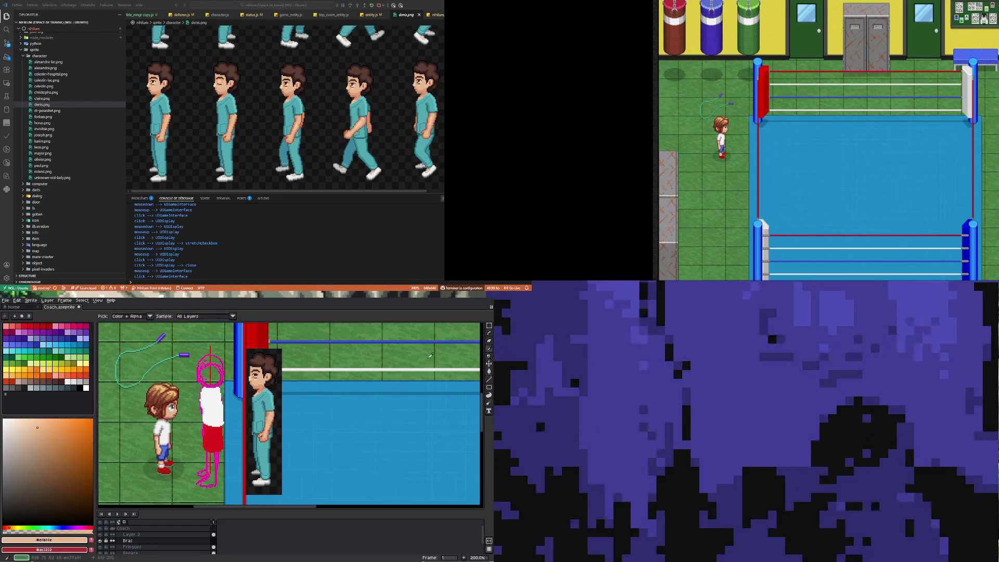
pyautogui.press('b')
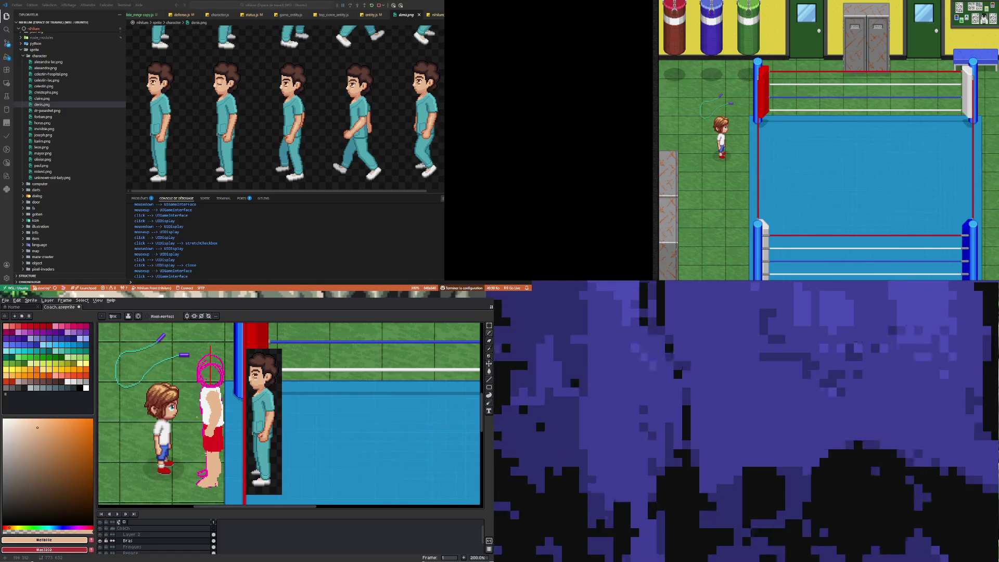
# Step: Switch to the Eraser to clean up mistakes on the coach's skin-toned limbs
pyautogui.press('e')
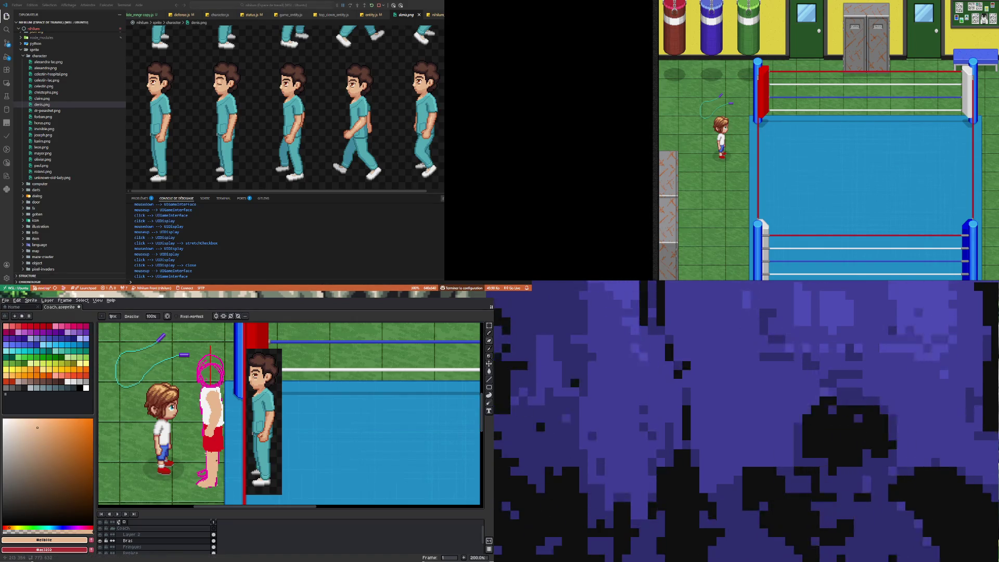
# Step: Dismiss the accidentally opened Frame Properties dialog and go back to the Pencil
pyautogui.press('i')
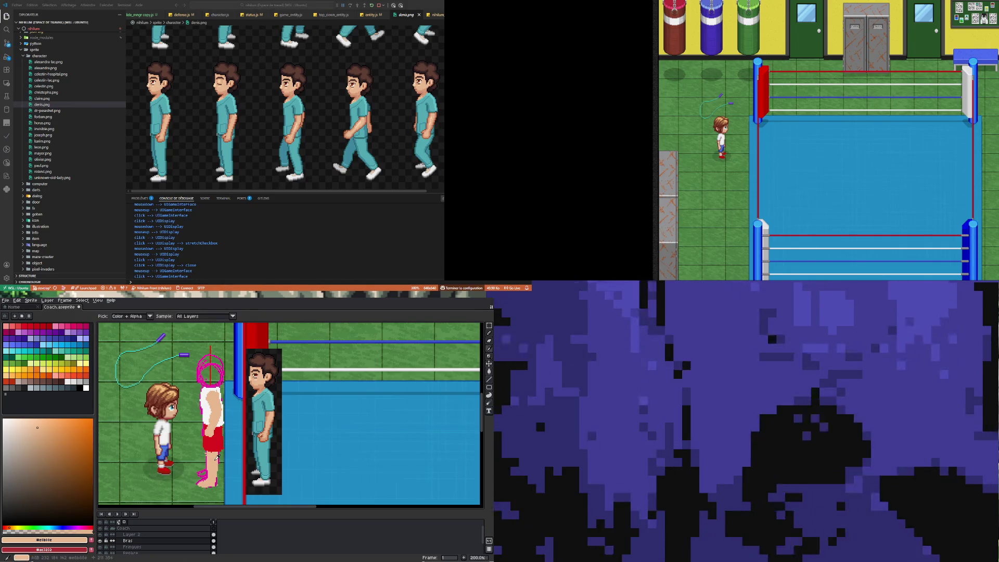
pyautogui.press('p')
pyautogui.click(269, 441)
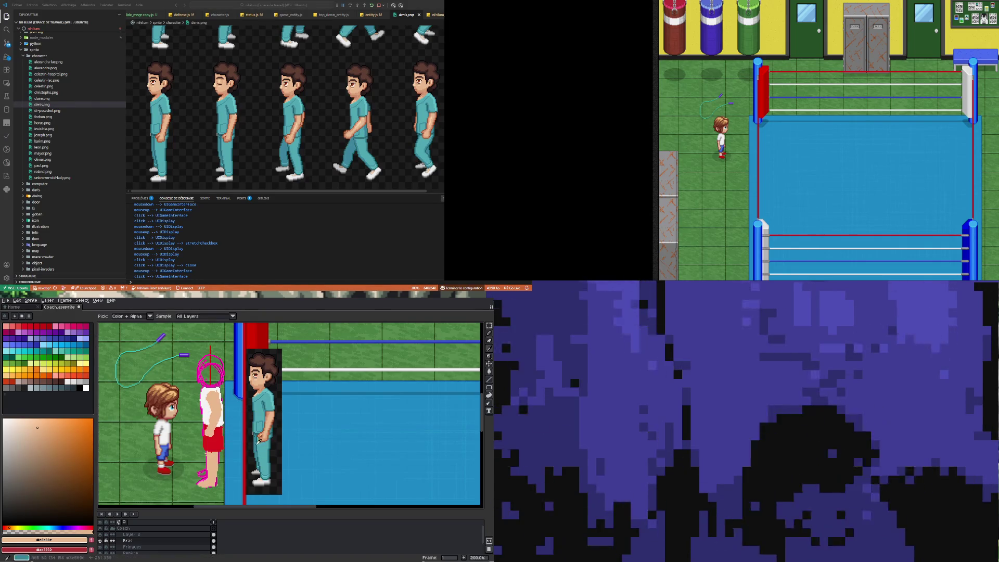
pyautogui.press('b')
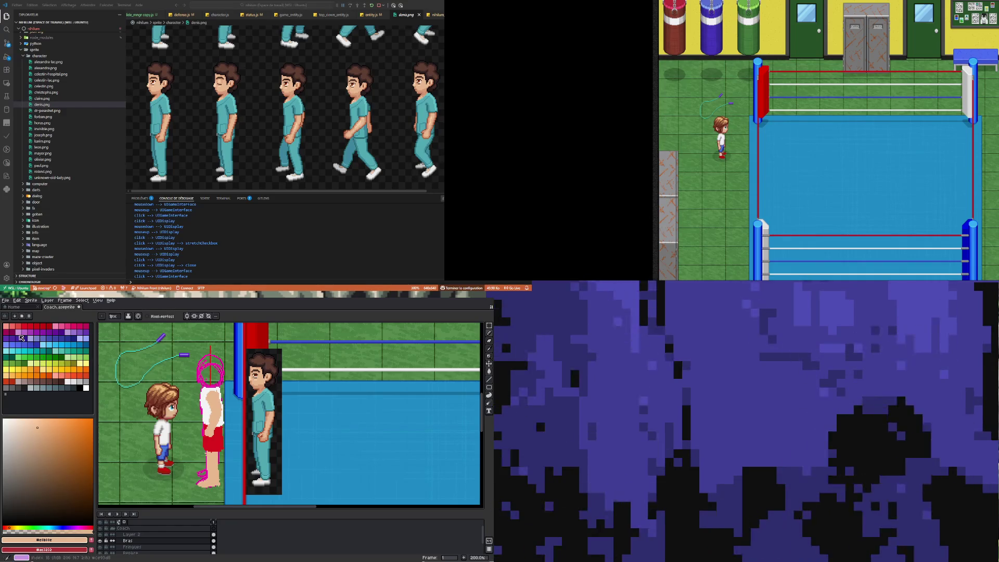
# Step: Shade the limbs with a sampled darker skin tone, undoing two bad strokes, then resample skin
pyautogui.click(489, 352)
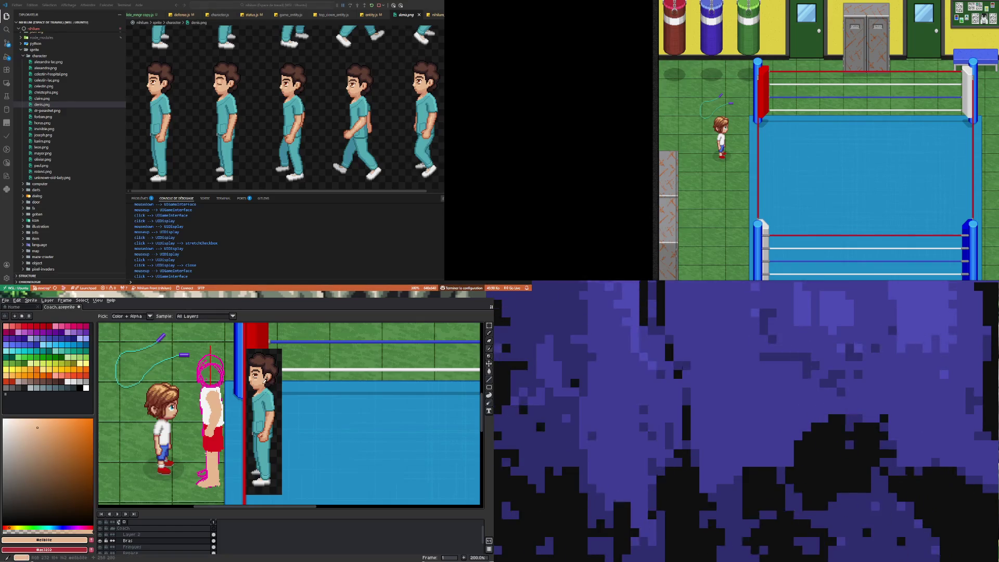
pyautogui.click(272, 408)
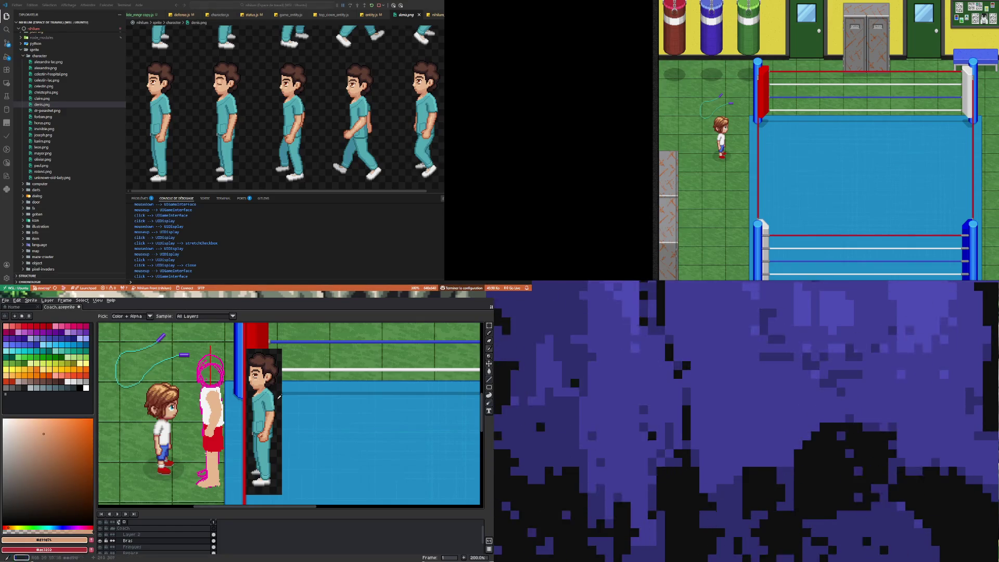
pyautogui.click(489, 337)
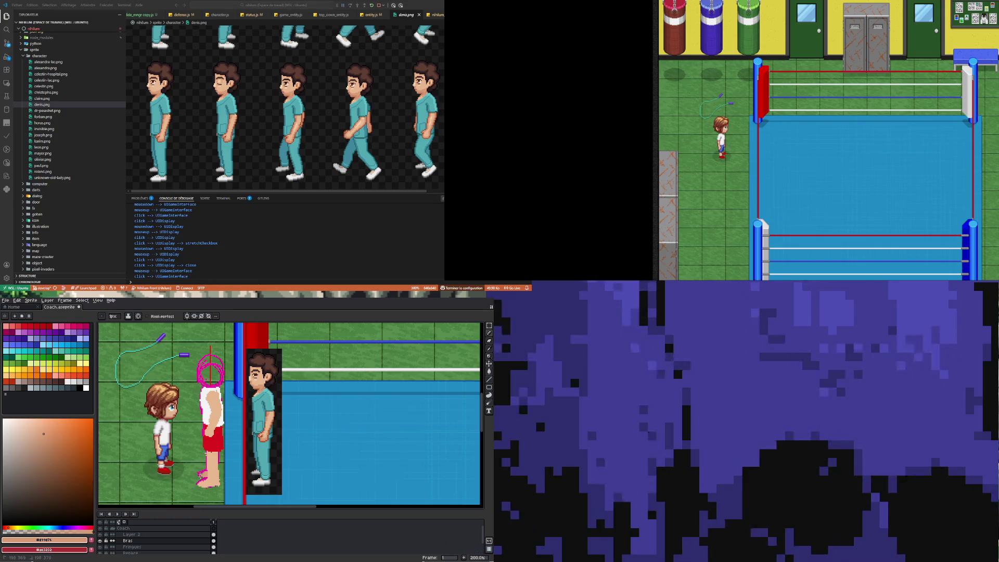
pyautogui.hotkey('ctrl', 'z')
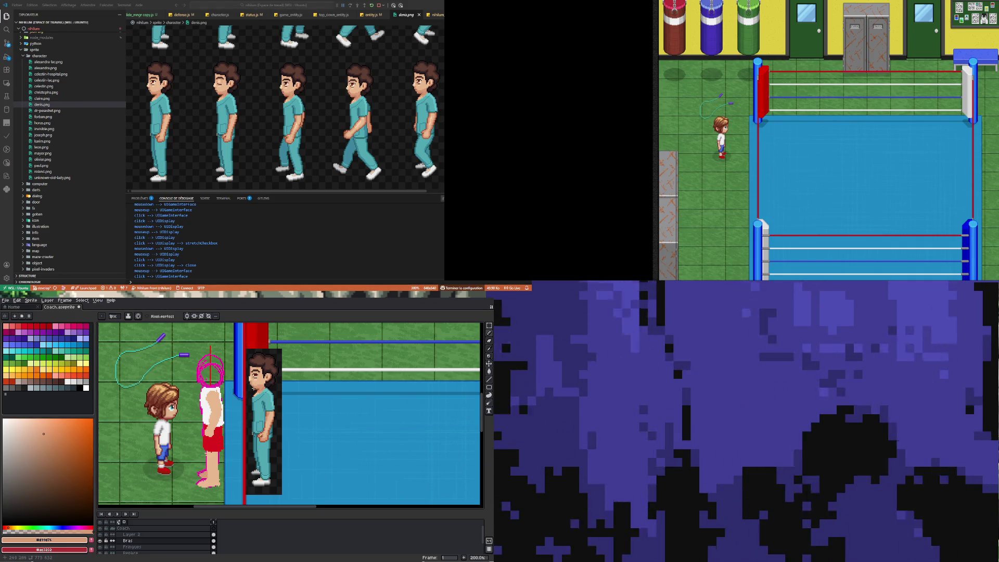
pyautogui.hotkey('ctrl', 'z')
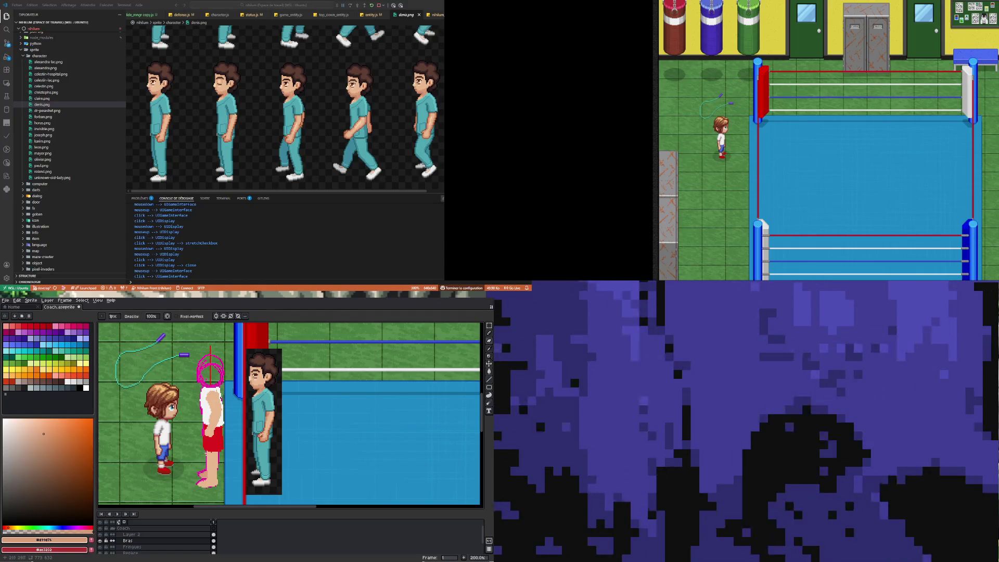
pyautogui.press('i')
pyautogui.click(219, 391)
# Step: Cancel the Frame Properties dialog and return to the Pencil to fill the head
pyautogui.press('p')
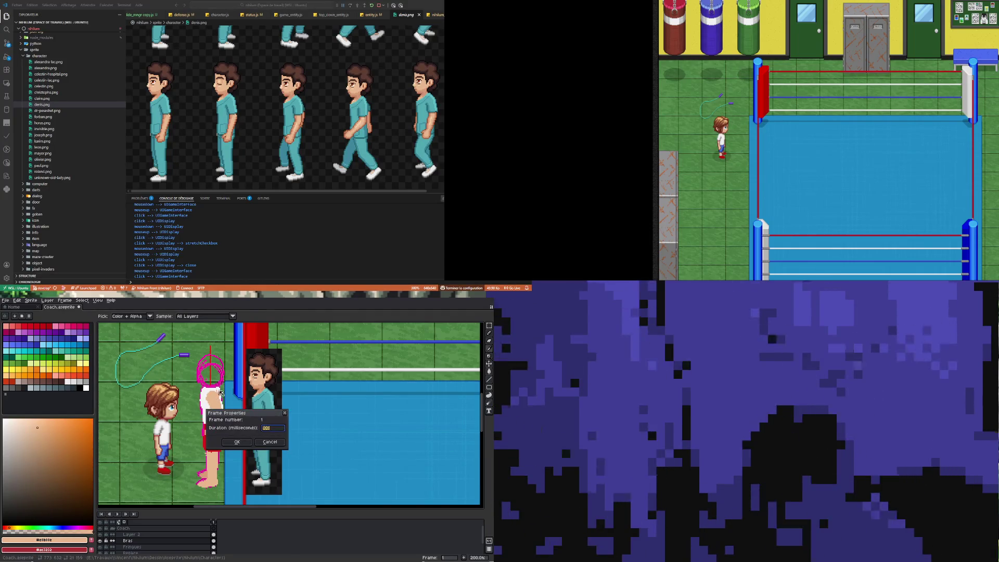
pyautogui.click(269, 442)
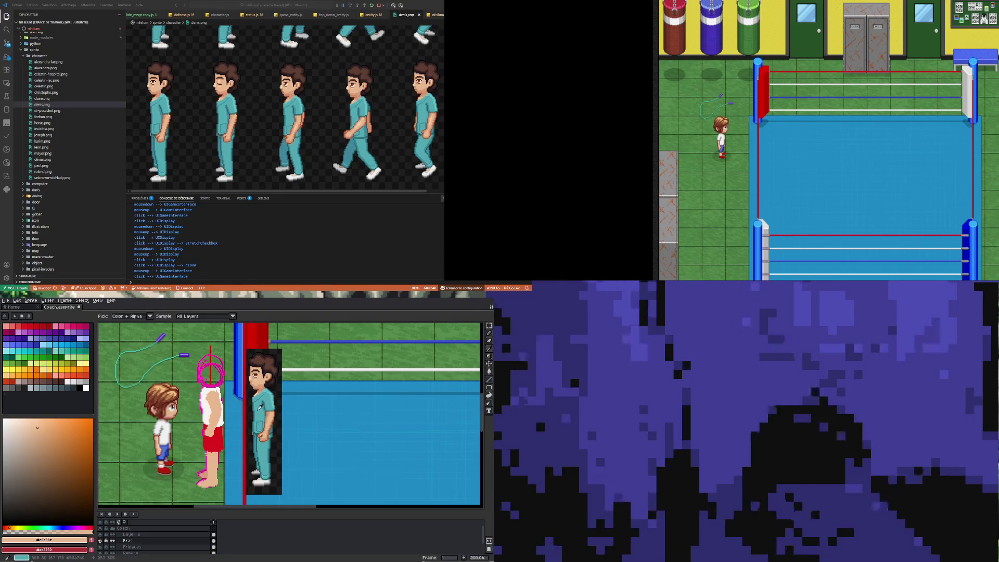
pyautogui.press('b')
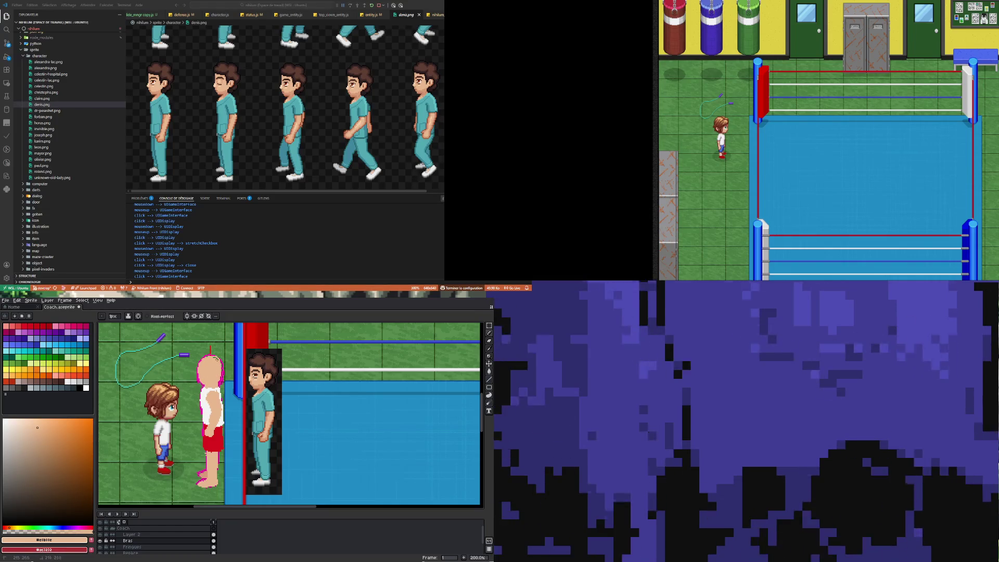
# Step: On the Peau layer, select the coach's shirt and shorts and clean the tank top to white
pyautogui.click(140, 534)
pyautogui.click(144, 540)
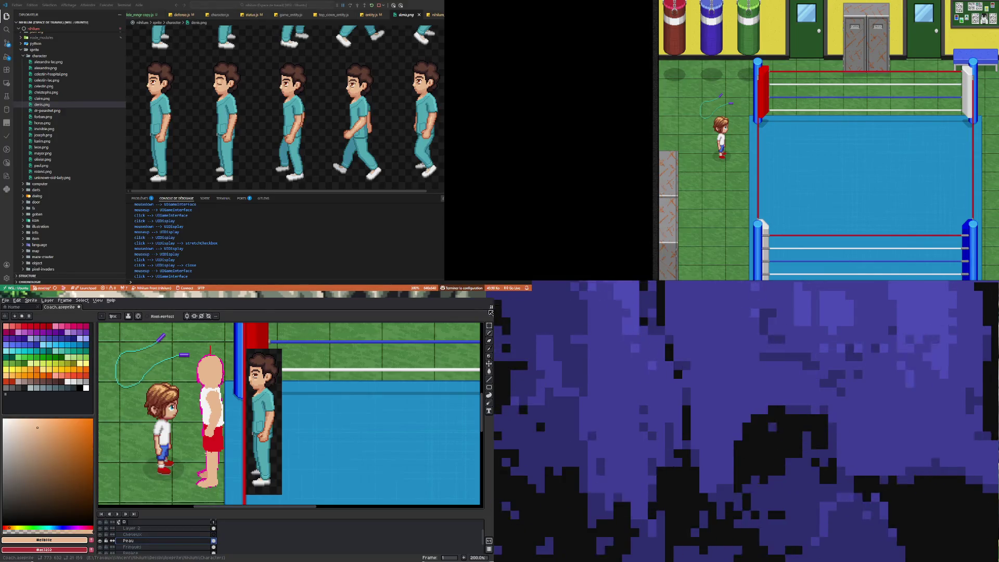
pyautogui.press('v')
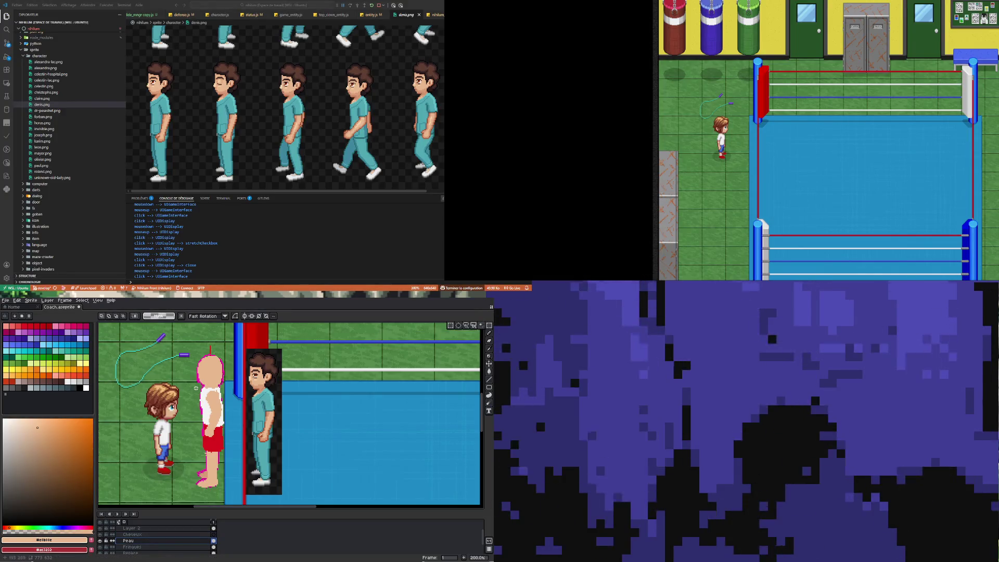
pyautogui.moveTo(196, 388)
pyautogui.mouseDown()
pyautogui.moveTo(228, 414)
pyautogui.moveTo(229, 442)
pyautogui.mouseUp()
pyautogui.click(224, 389)
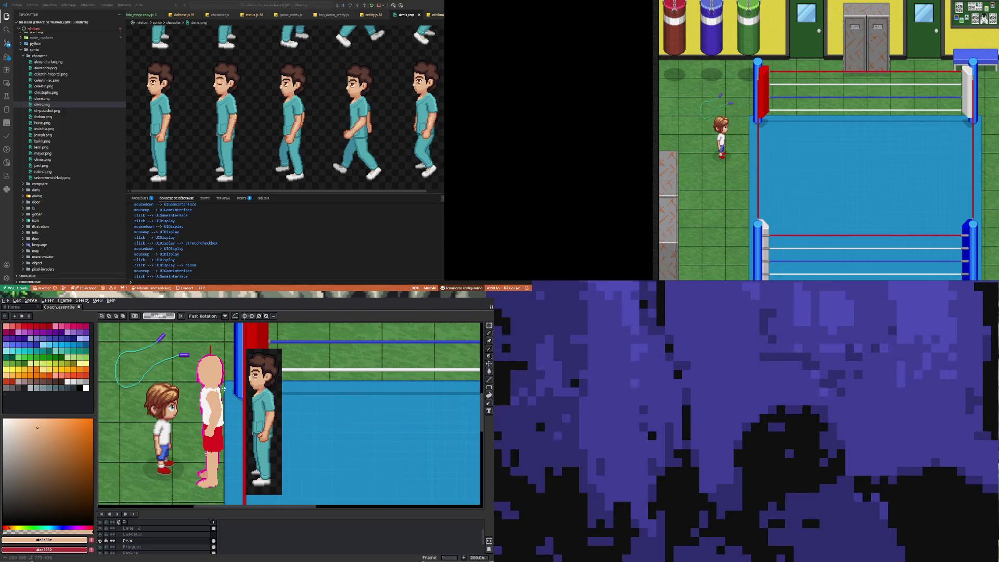
pyautogui.moveTo(224, 389); pyautogui.dragTo(210, 411)
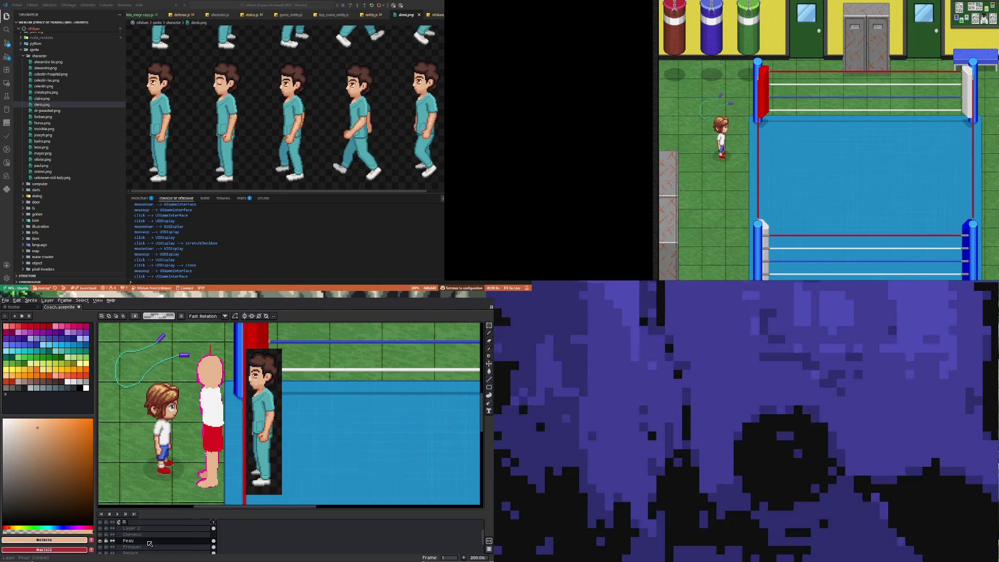
# Step: Add a new layer above Peau, paste the shirt and shorts into it, and name it Bras
pyautogui.rightClick(149, 541)
pyautogui.click(208, 523)
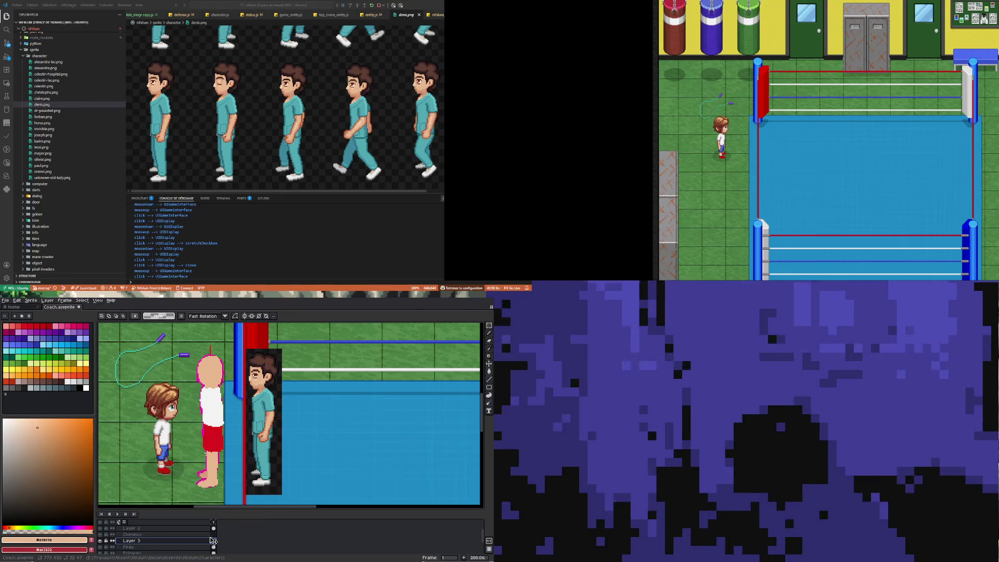
pyautogui.hotkey('ctrl', 'v')
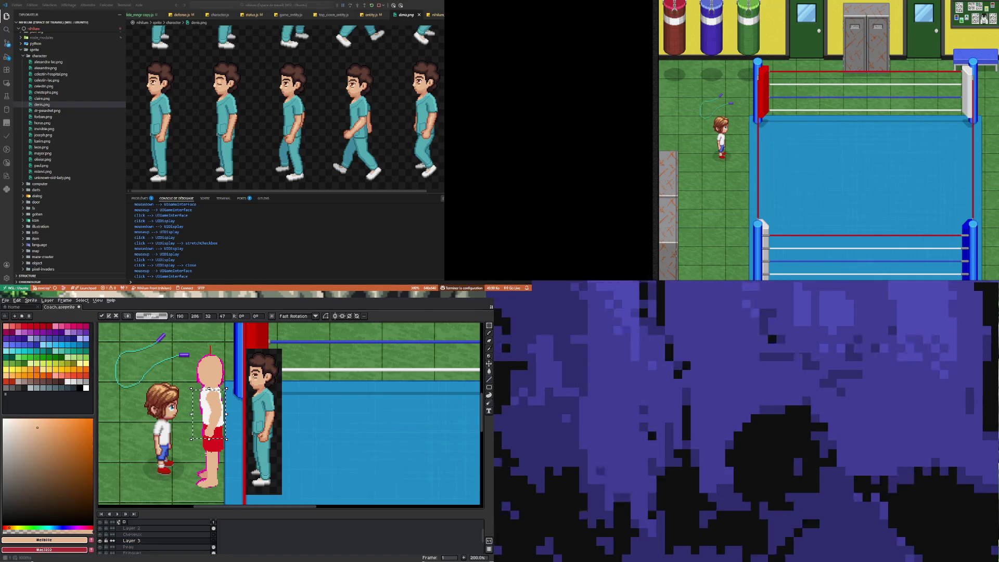
pyautogui.doubleClick(131, 540)
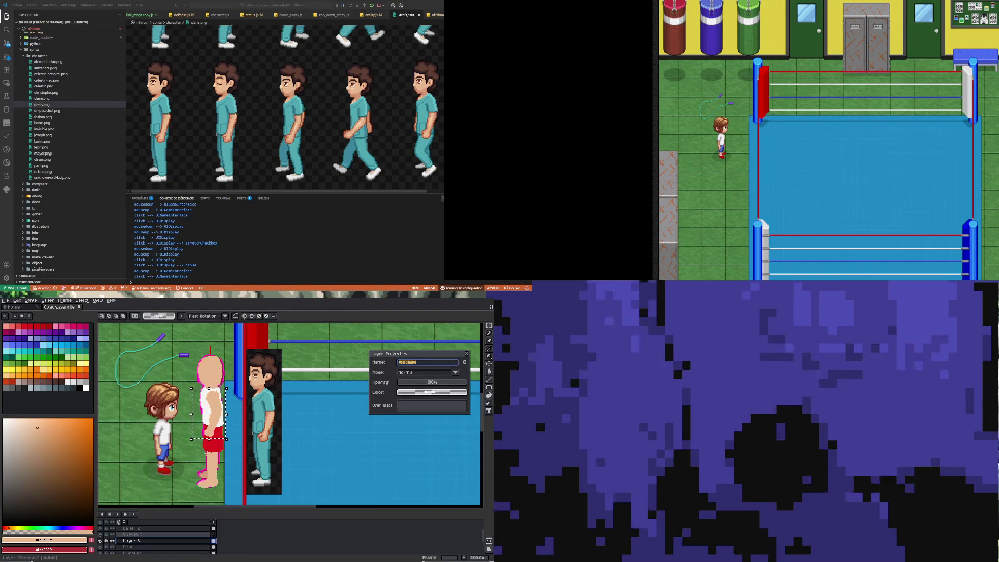
pyautogui.write('Bras')
pyautogui.press('Return')
# Step: Move the Fringues layer above the Peau skin layer
pyautogui.click(145, 546)
pyautogui.scroll(-2, 147, 544)
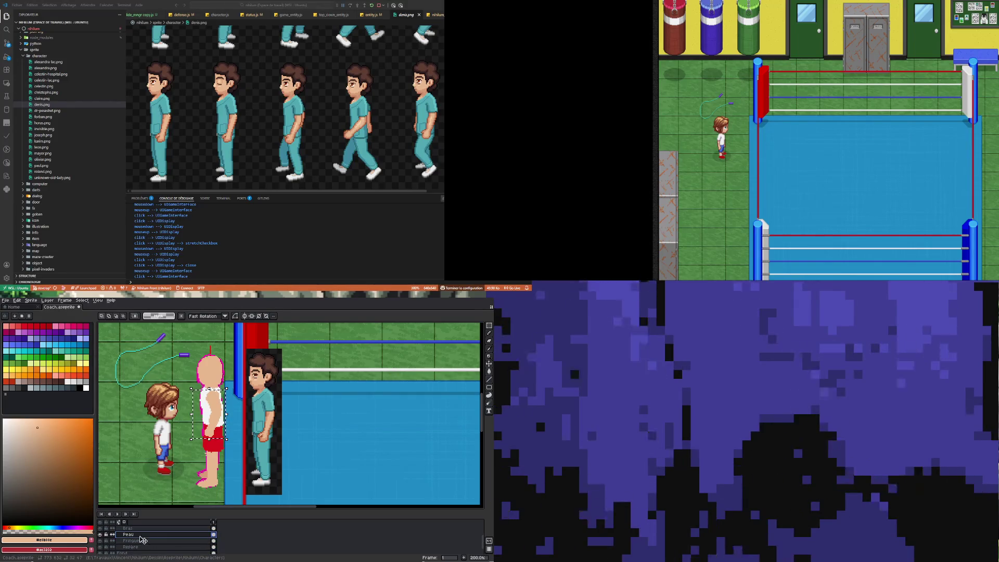
pyautogui.moveTo(147, 545); pyautogui.dragTo(144, 546)
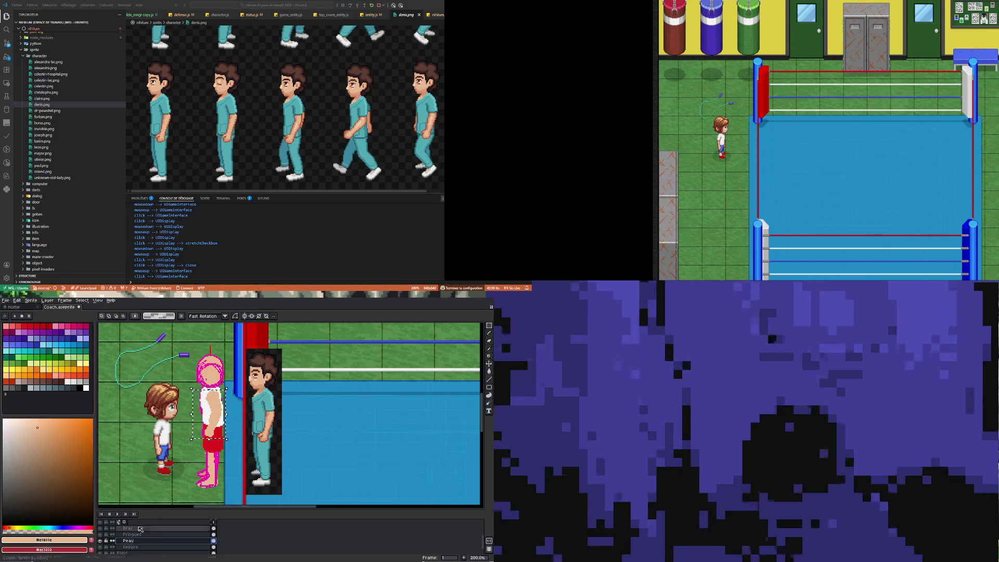
# Step: Toggle the Repère guide layer on and off, then hide the Peau skin layer
pyautogui.click(101, 548)
pyautogui.click(130, 548)
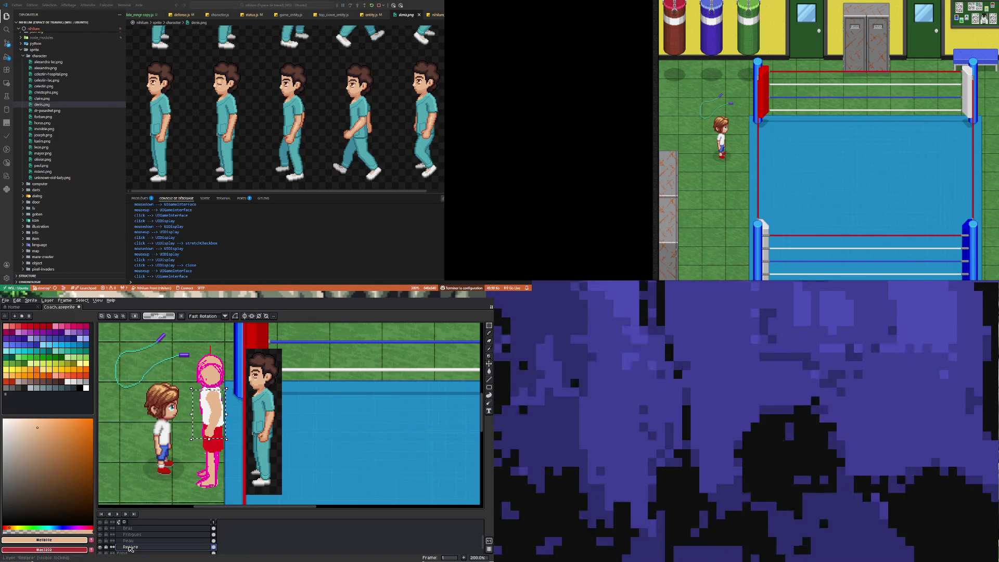
pyautogui.click(101, 548)
pyautogui.scroll(2, 148, 542)
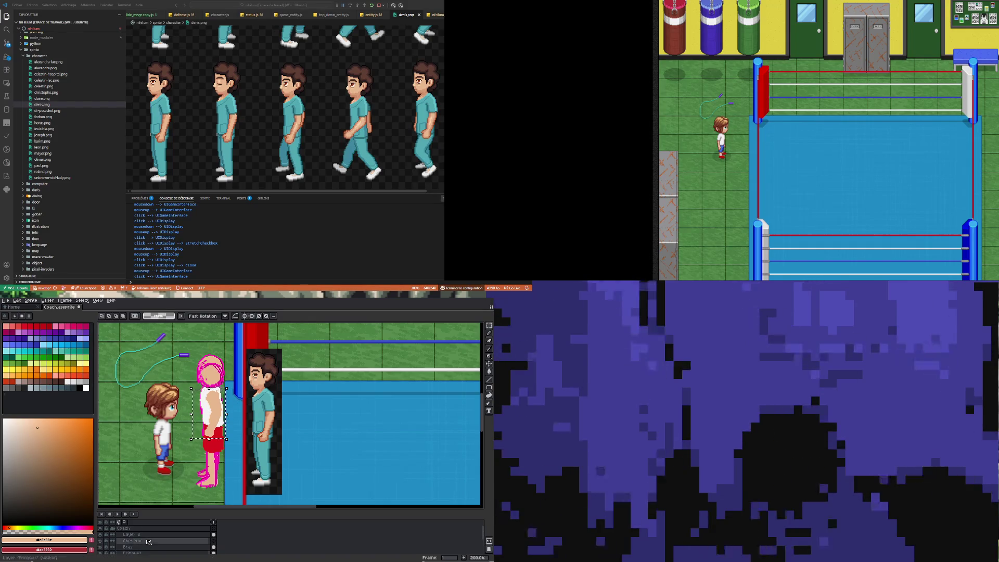
pyautogui.scroll(-2, 149, 542)
pyautogui.click(101, 548)
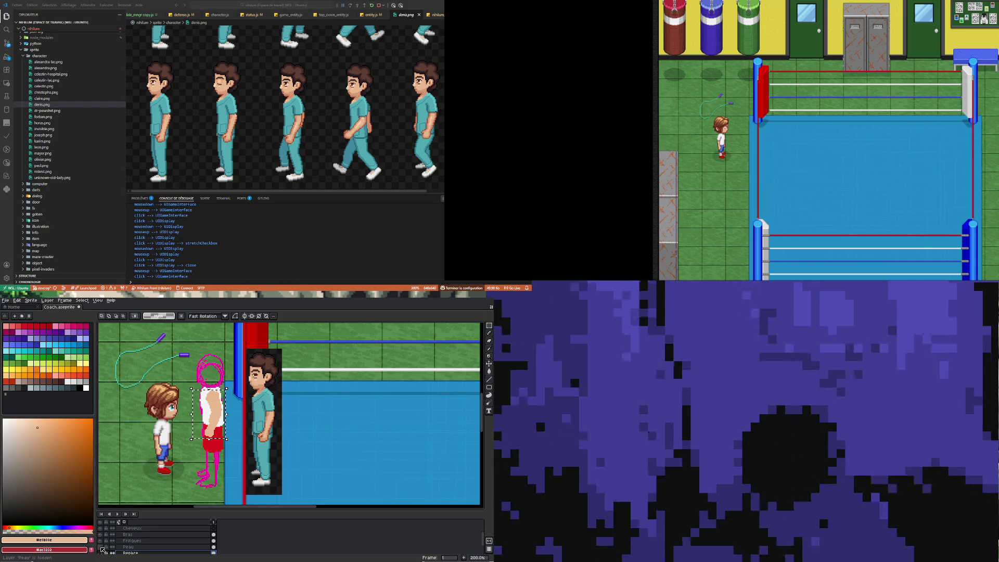
# Step: Compare Peau and Bras visibility, leave both shown, and select the Fringues layer
pyautogui.click(100, 547)
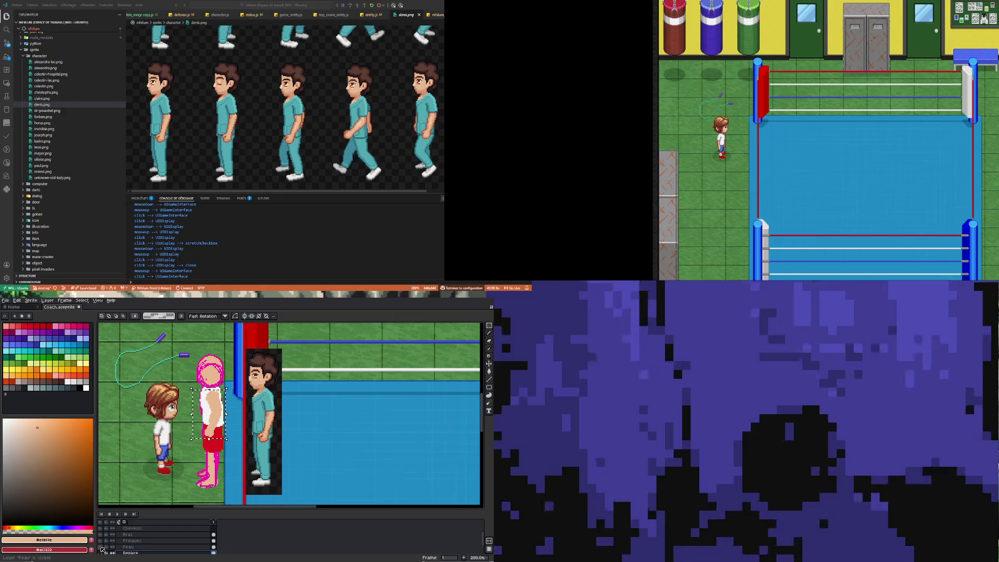
pyautogui.click(101, 535)
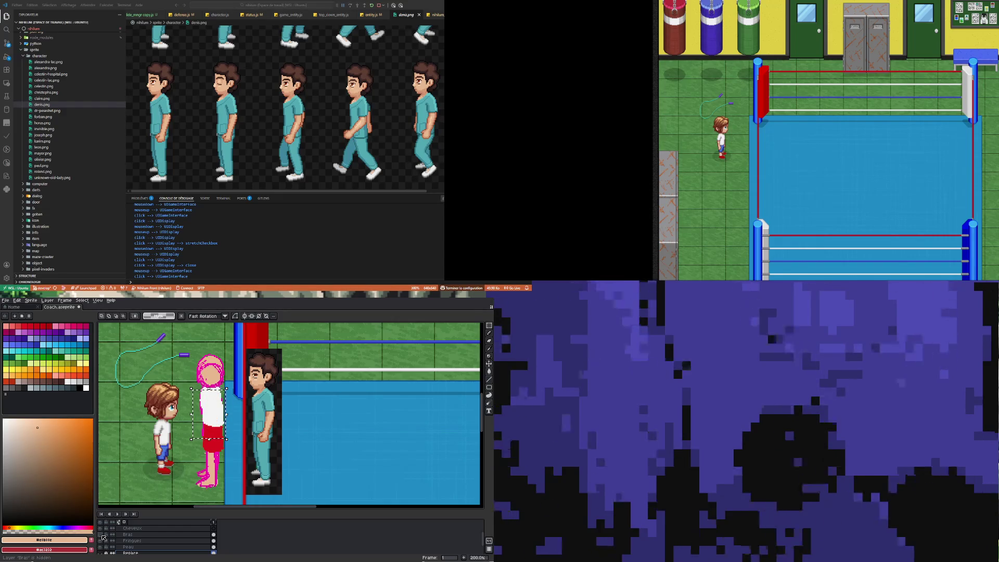
pyautogui.click(101, 535)
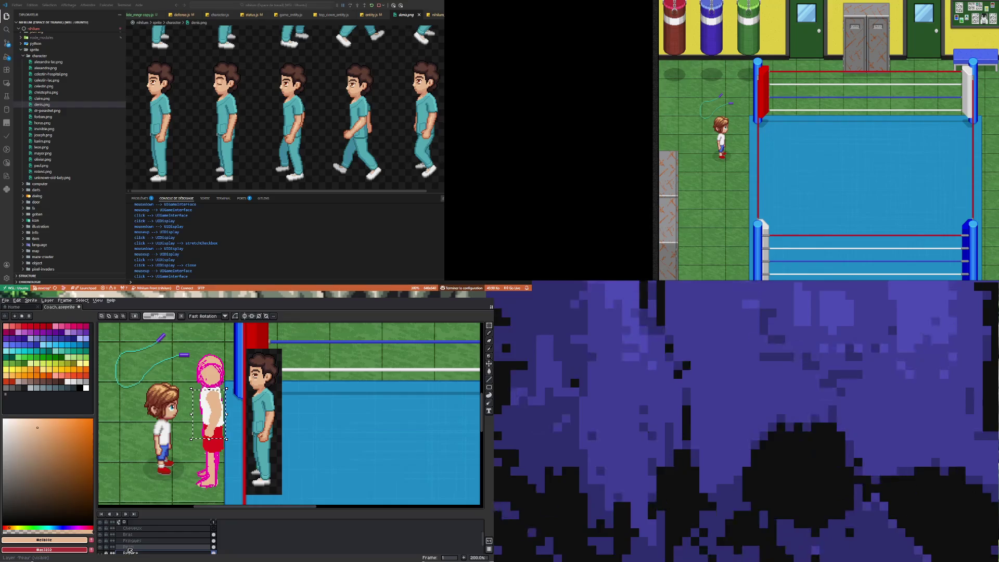
pyautogui.click(101, 548)
pyautogui.click(101, 548)
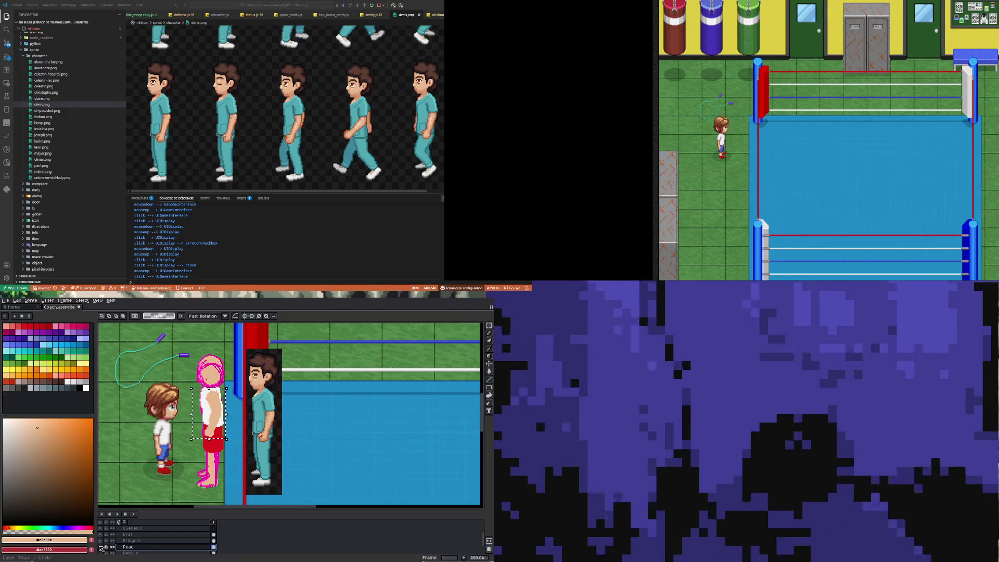
pyautogui.click(101, 535)
pyautogui.click(101, 547)
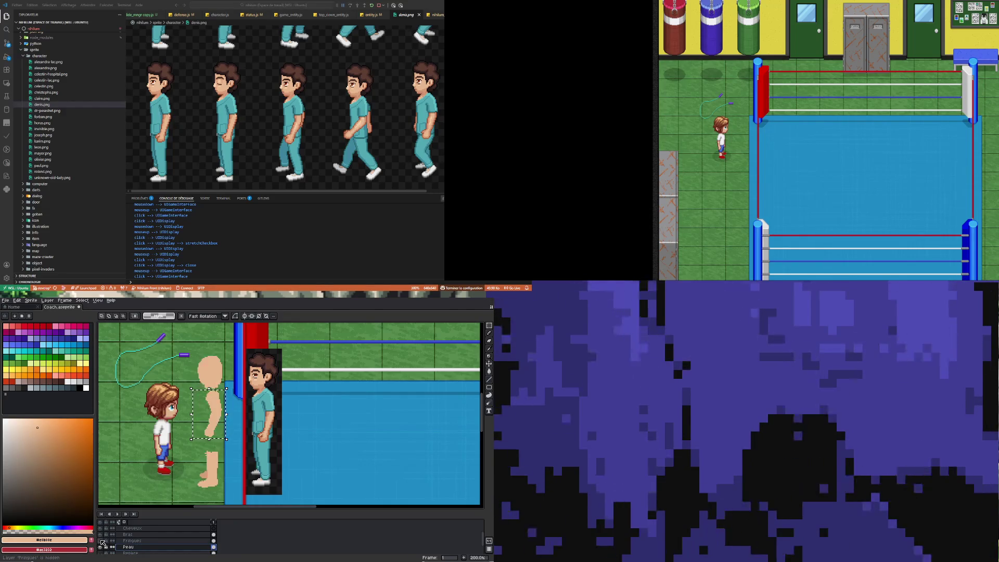
pyautogui.click(101, 546)
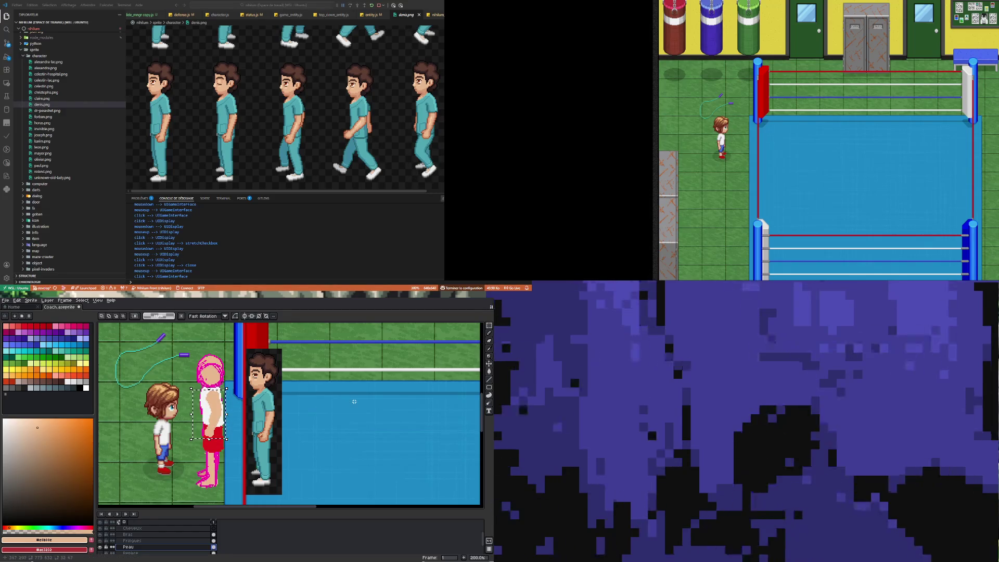
pyautogui.click(215, 541)
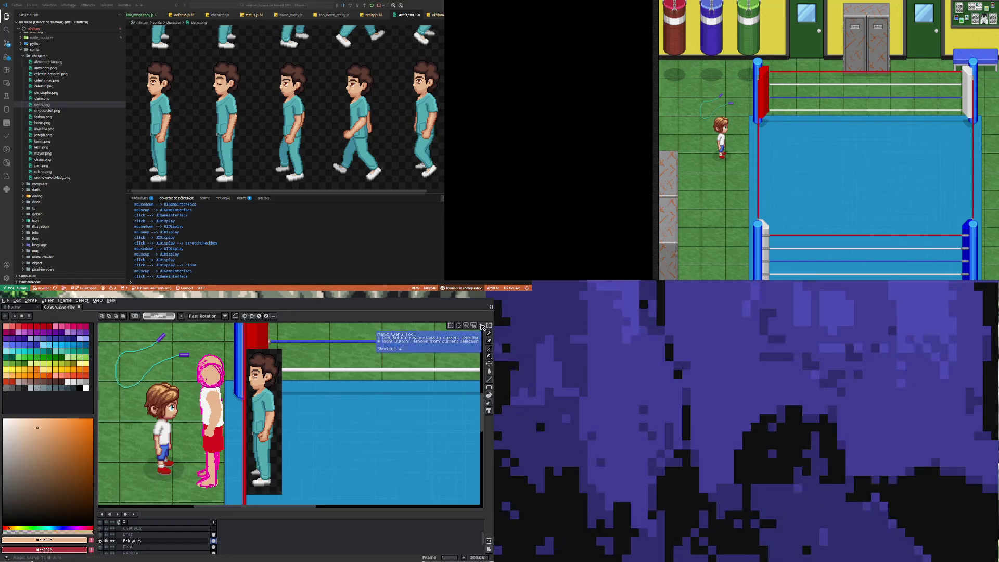
# Step: Use the Magic Wand on the Bras layer to select the coach's arm pixels
pyautogui.click(482, 327)
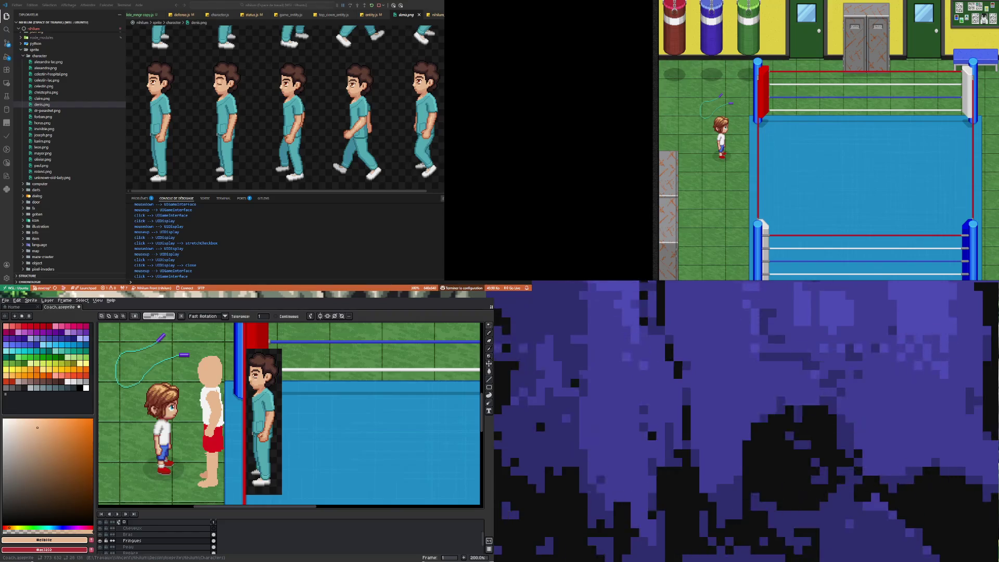
pyautogui.keyDown('ctrl'); pyautogui.click(204, 391); pyautogui.keyUp('ctrl')
pyautogui.scroll(1, 198, 392)
pyautogui.scroll(-1, 197, 393)
pyautogui.click(196, 390)
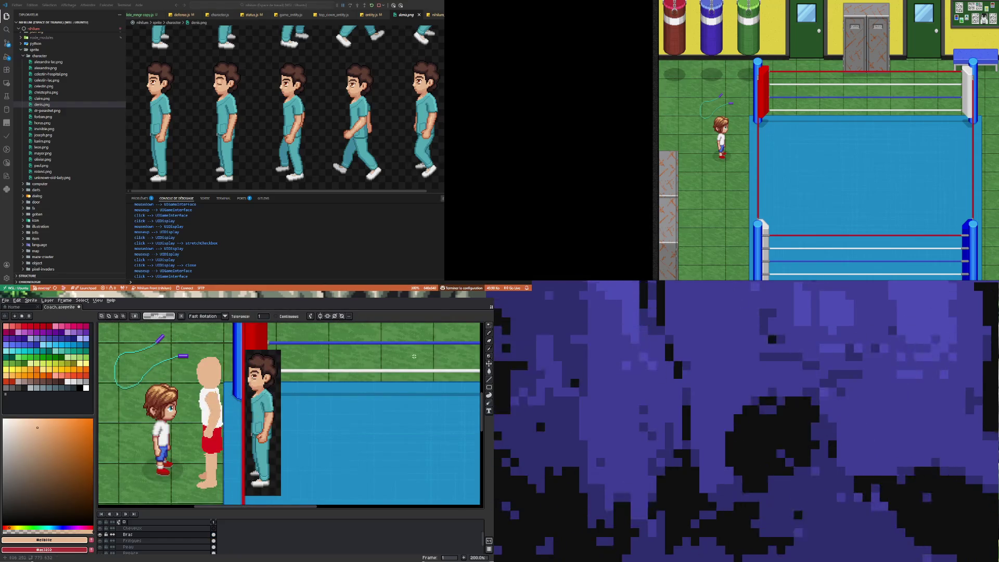
pyautogui.moveTo(488, 324); pyautogui.dragTo(456, 328)
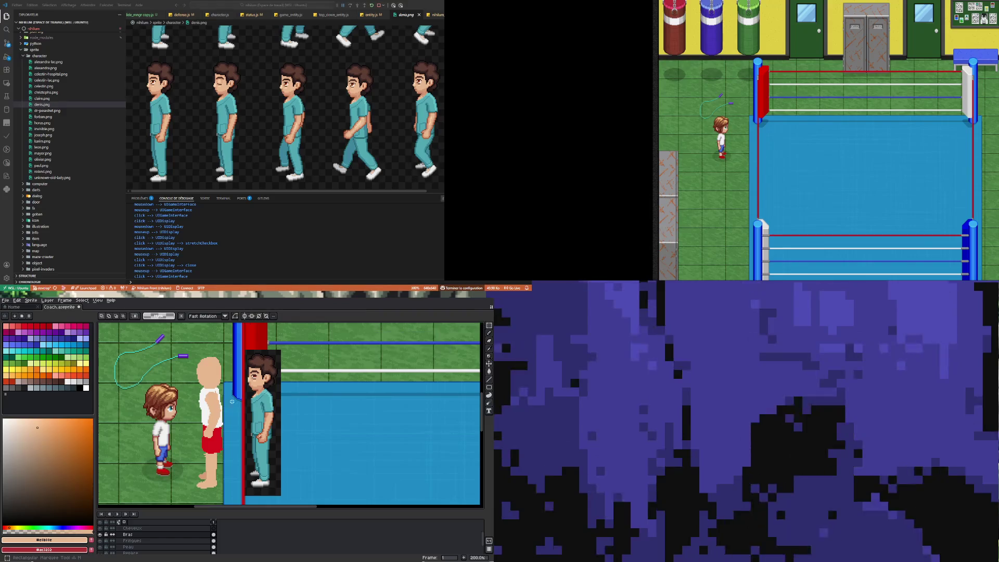
# Step: Select the coach's torso area and shift the arm left of the player, then deselect
pyautogui.moveTo(197, 390); pyautogui.dragTo(232, 441)
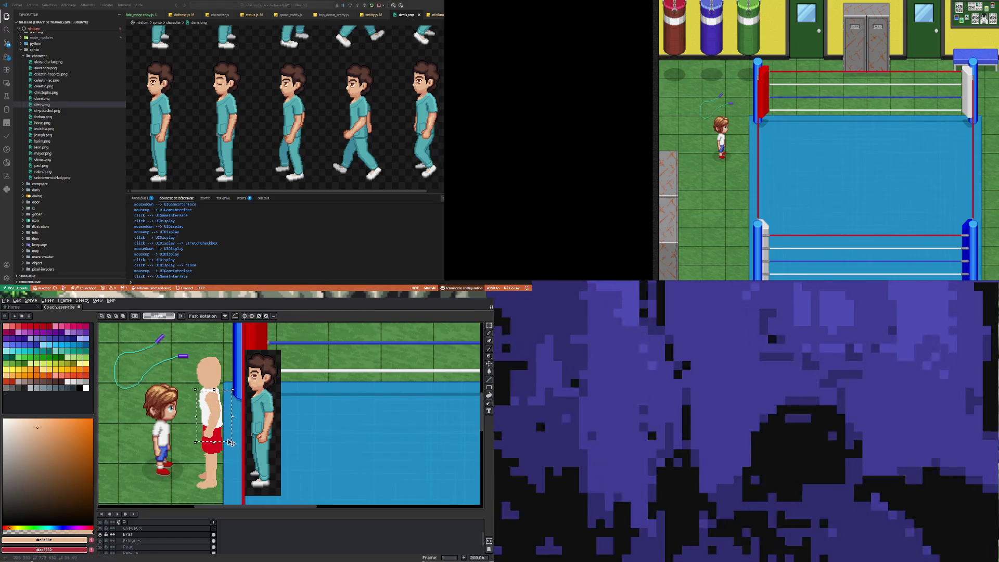
pyautogui.hotkey('shift', 'Left')
pyautogui.hotkey('shift', 'Left')
pyautogui.hotkey('shift', 'Left')
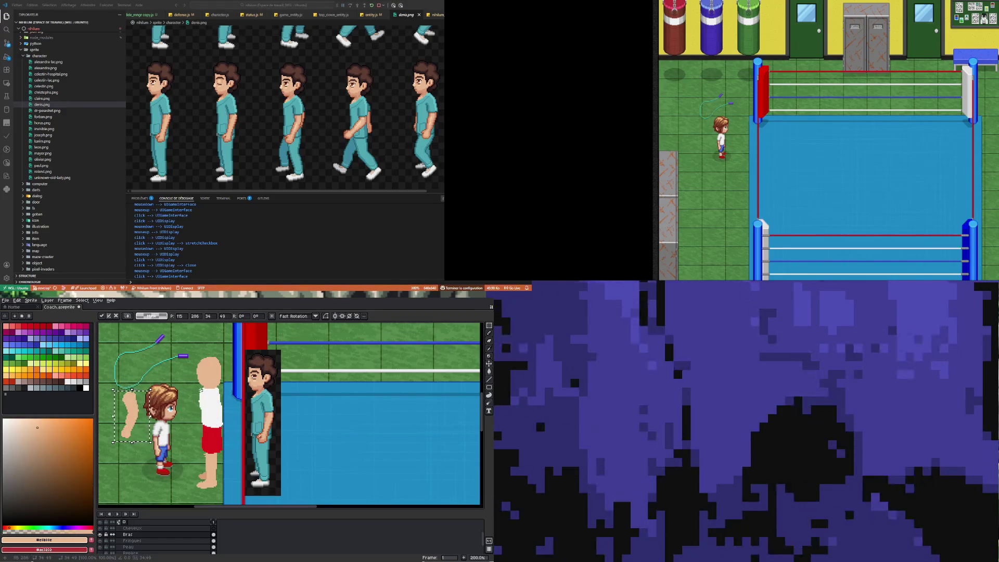
pyautogui.hotkey('ctrl', 'd')
# Step: Dismiss the stray Frame Properties dialog and sketch a reddish loop on the white shirt
pyautogui.press('i')
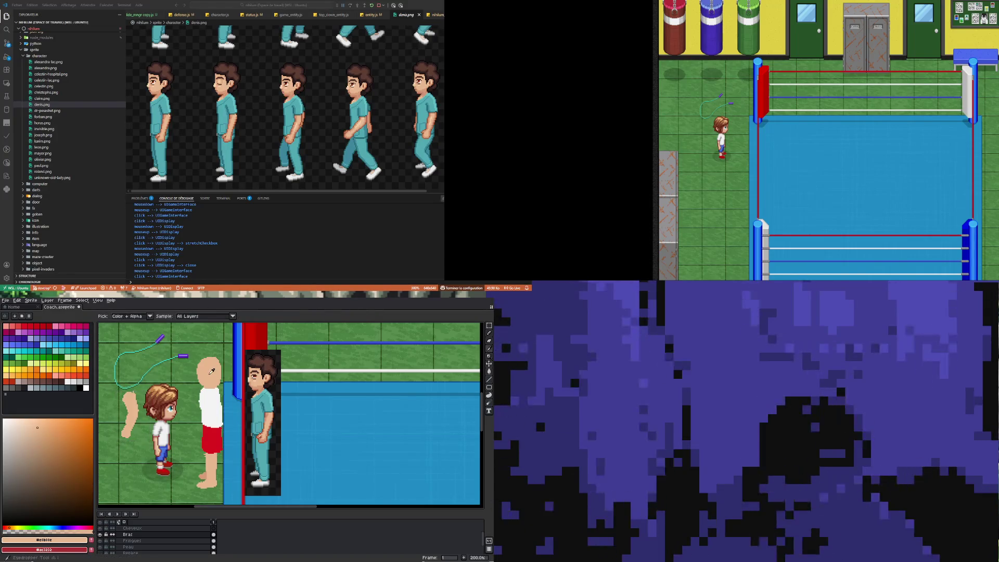
pyautogui.hotkey('shift', 'p')
pyautogui.click(277, 444)
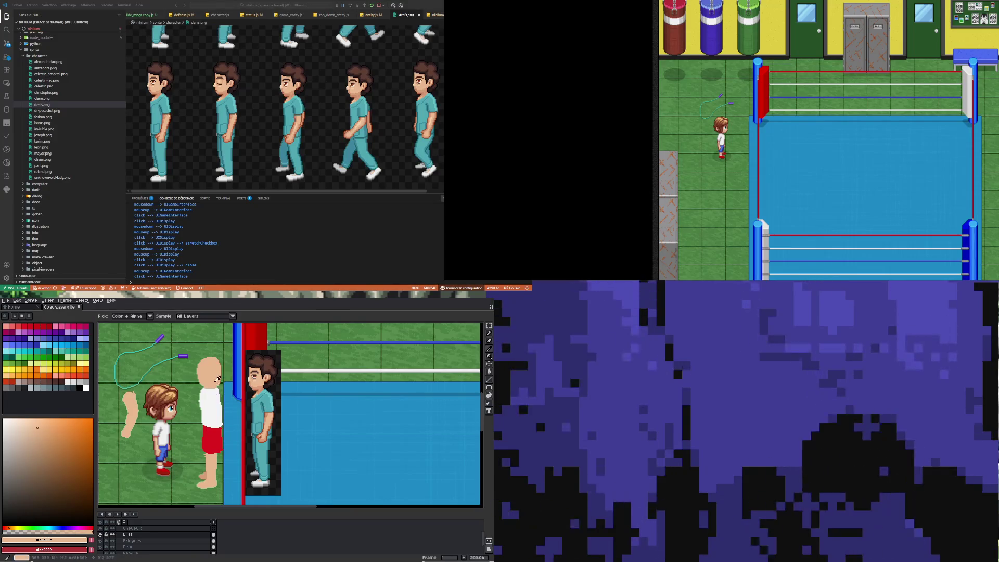
pyautogui.press('b')
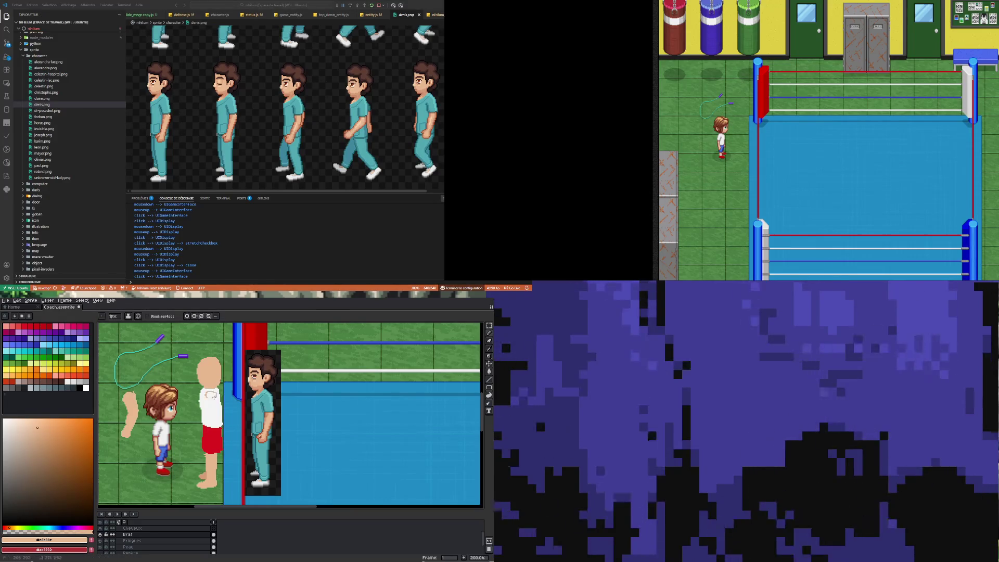
pyautogui.moveTo(209, 395); pyautogui.dragTo(207, 398)
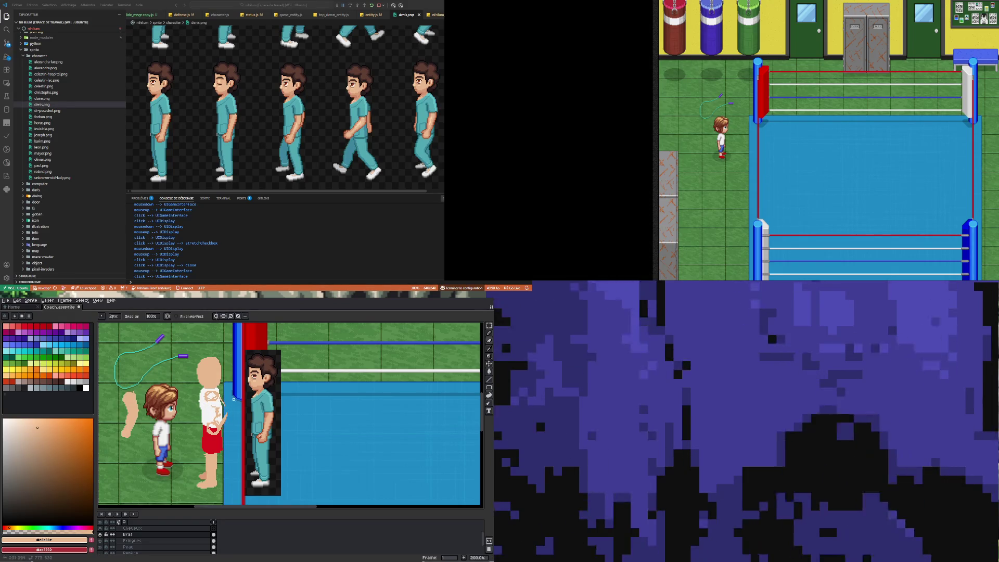
# Step: Pick the skin colour, draw the arm down the shirt front, and erase mistakes
pyautogui.press('i')
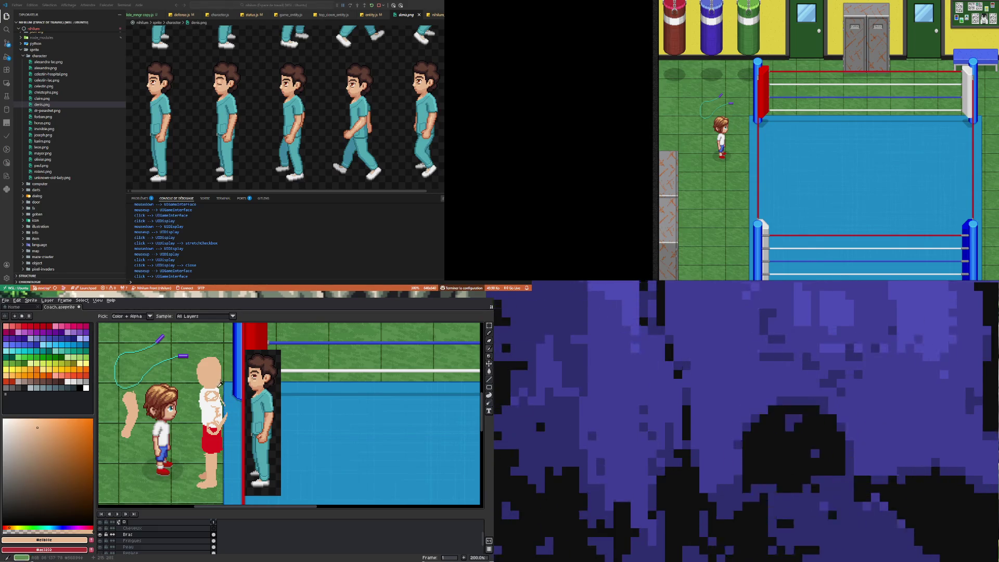
pyautogui.press('b')
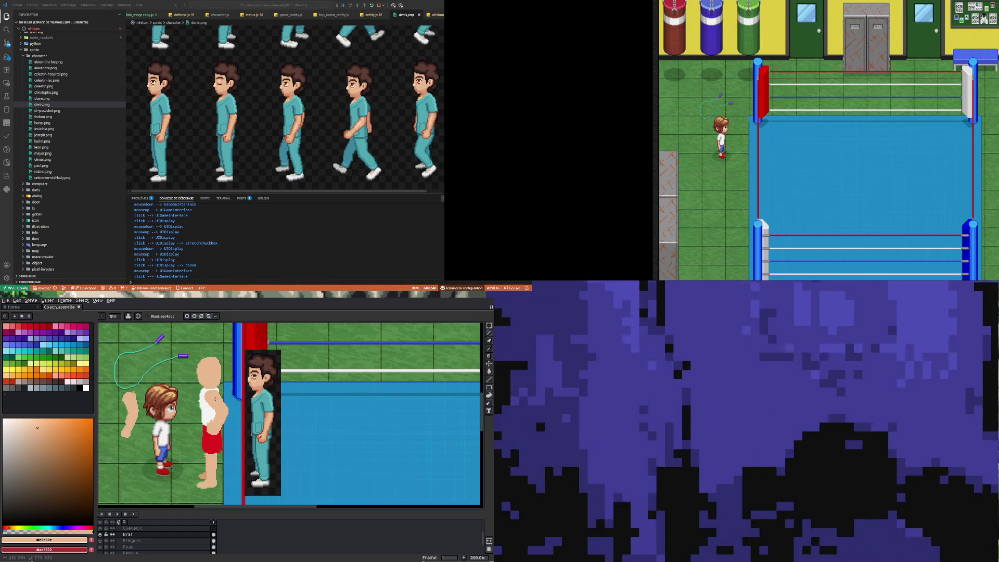
pyautogui.press('e')
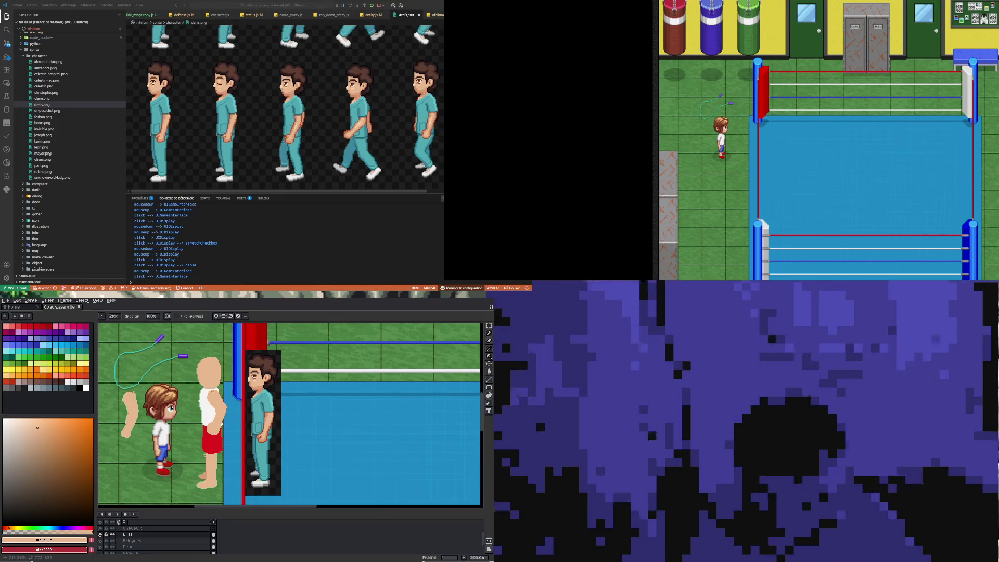
# Step: On the Fringues layer, eyedrop the shirt's white as the drawing colour
pyautogui.click(213, 540)
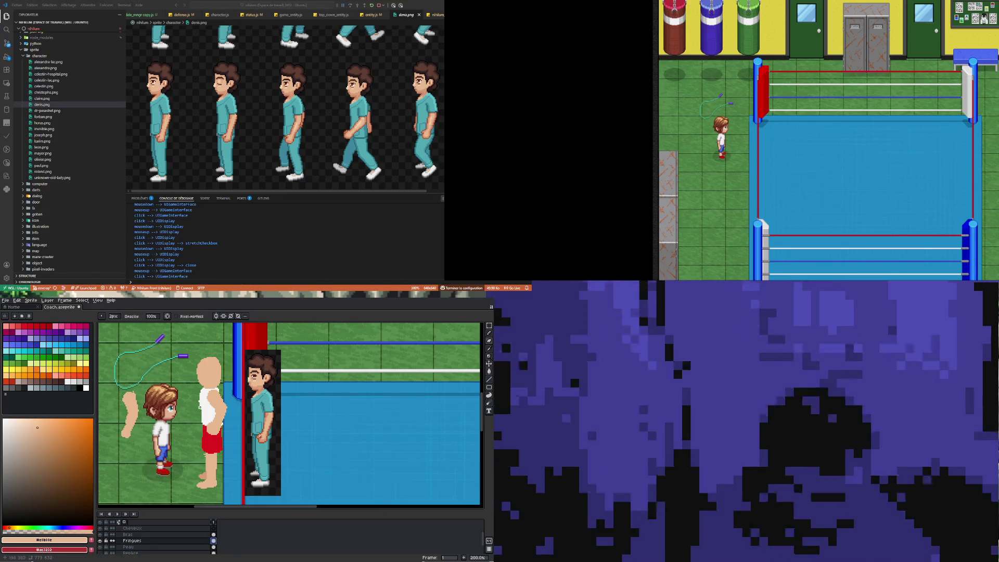
pyautogui.press('i')
pyautogui.click(211, 404)
pyautogui.press('p')
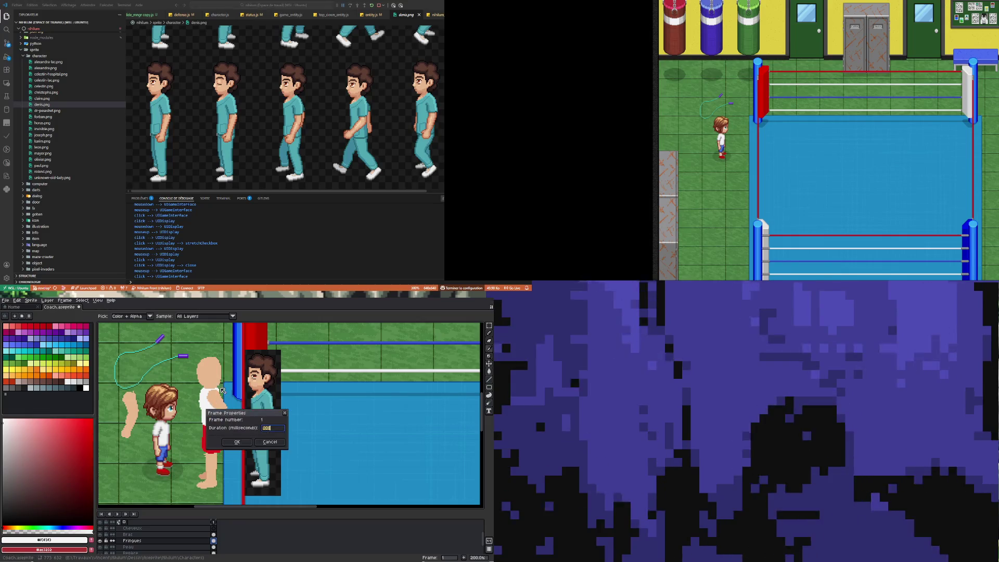
pyautogui.press('Escape')
pyautogui.press('b')
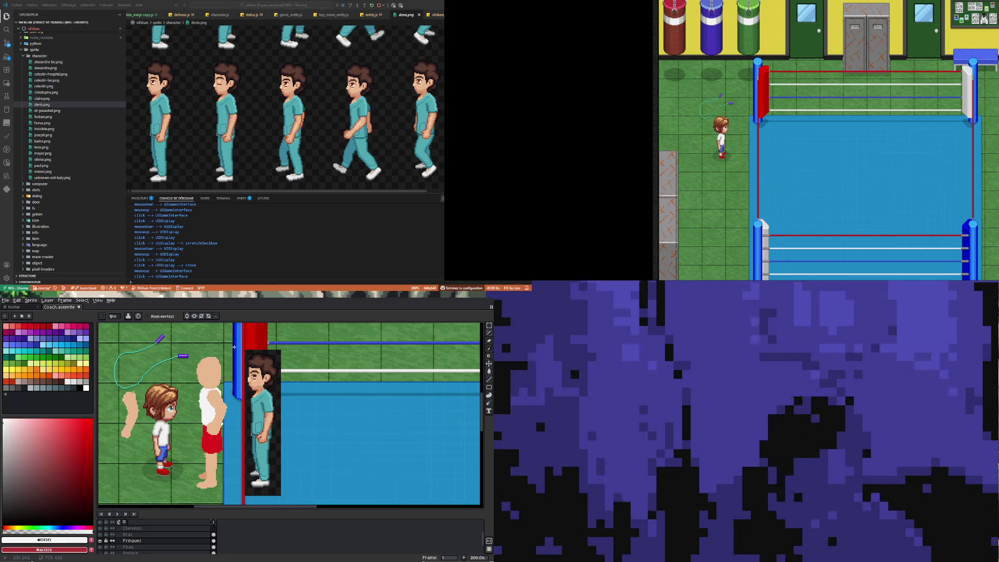
# Step: Take the shorts' red as the drawing colour and hide the Bras arm layer
pyautogui.press('i')
pyautogui.click(214, 436)
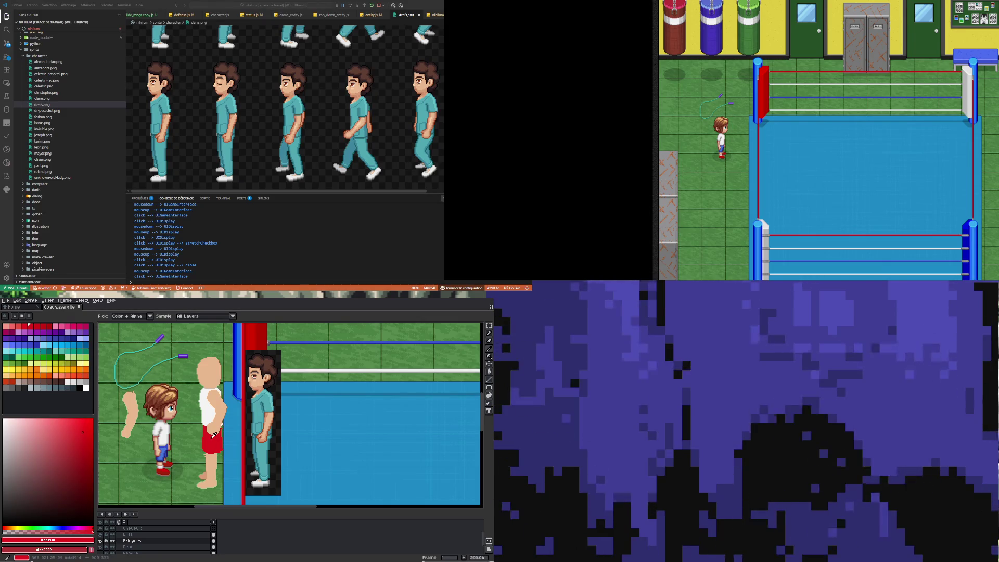
pyautogui.click(100, 534)
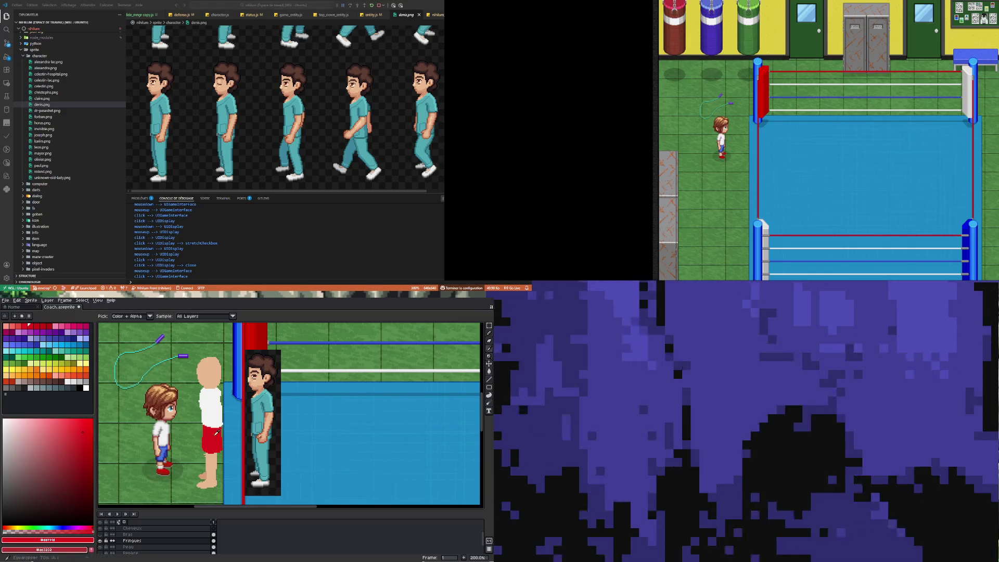
pyautogui.press('b')
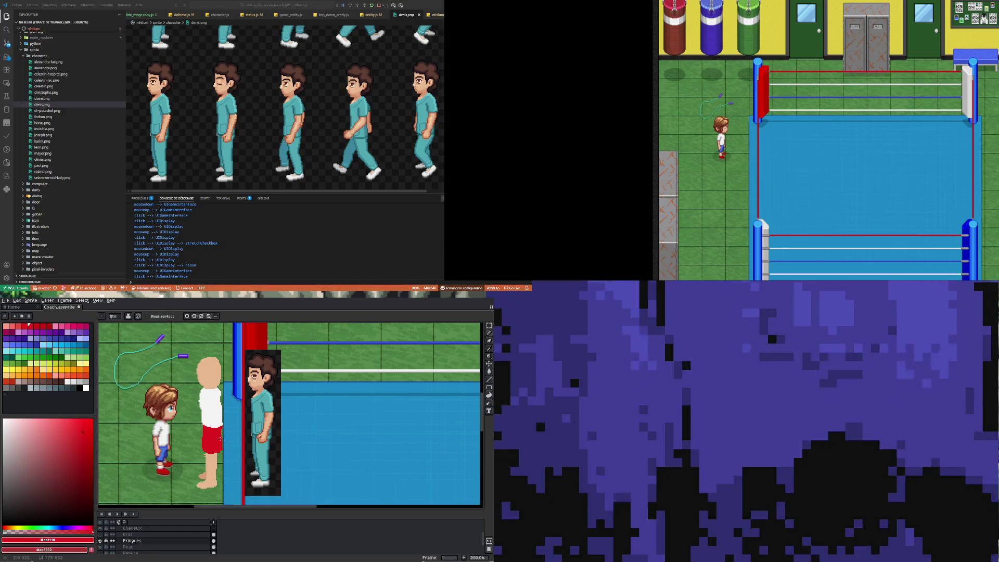
pyautogui.press('e')
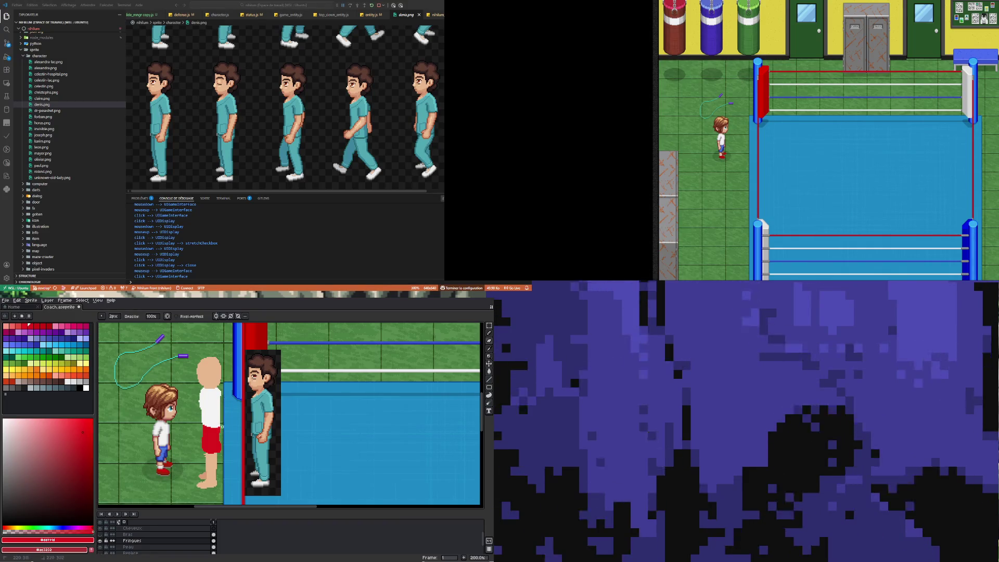
pyautogui.press('i')
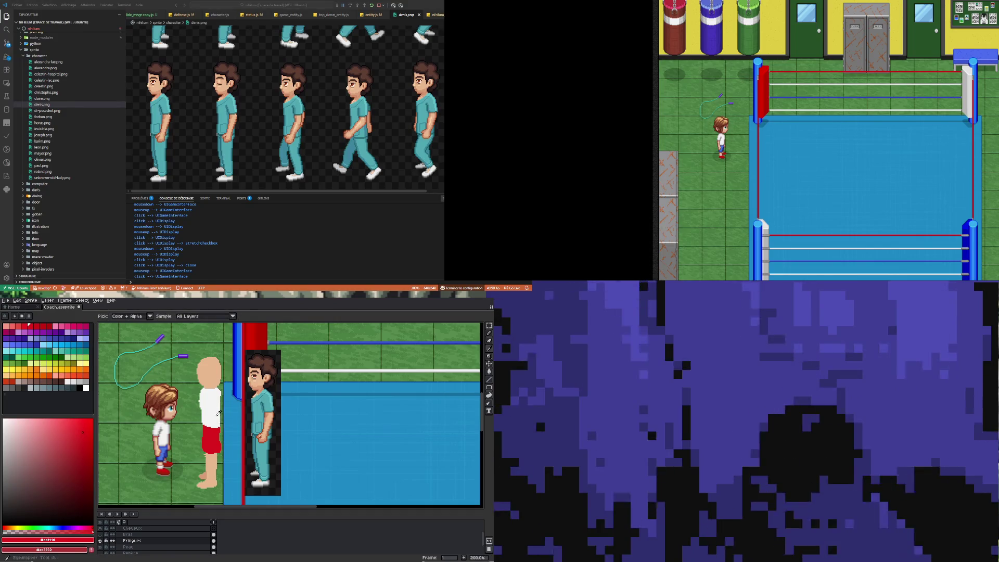
pyautogui.click(220, 417)
pyautogui.press('b')
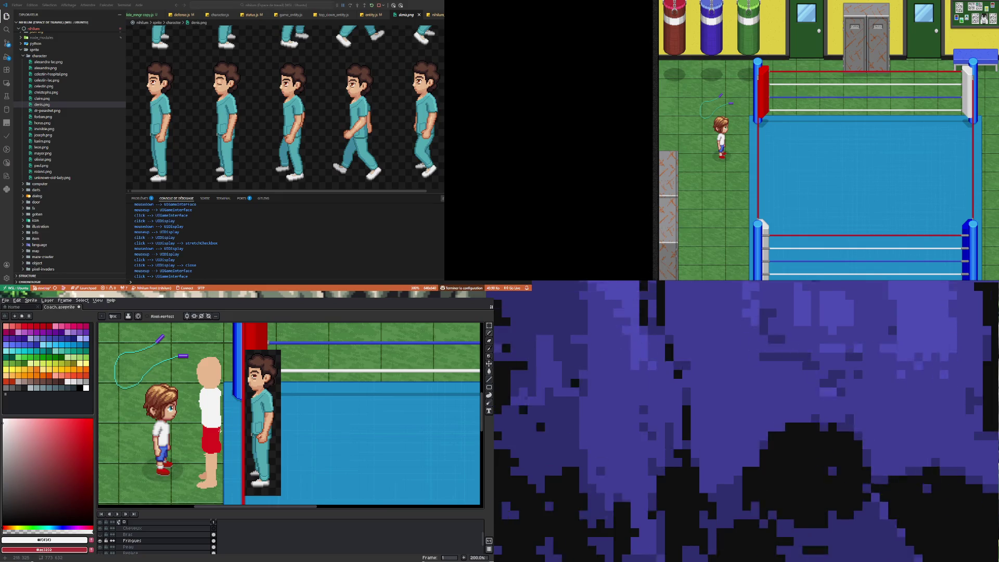
pyautogui.keyDown('alt'); pyautogui.click(242, 426); pyautogui.keyUp('alt')
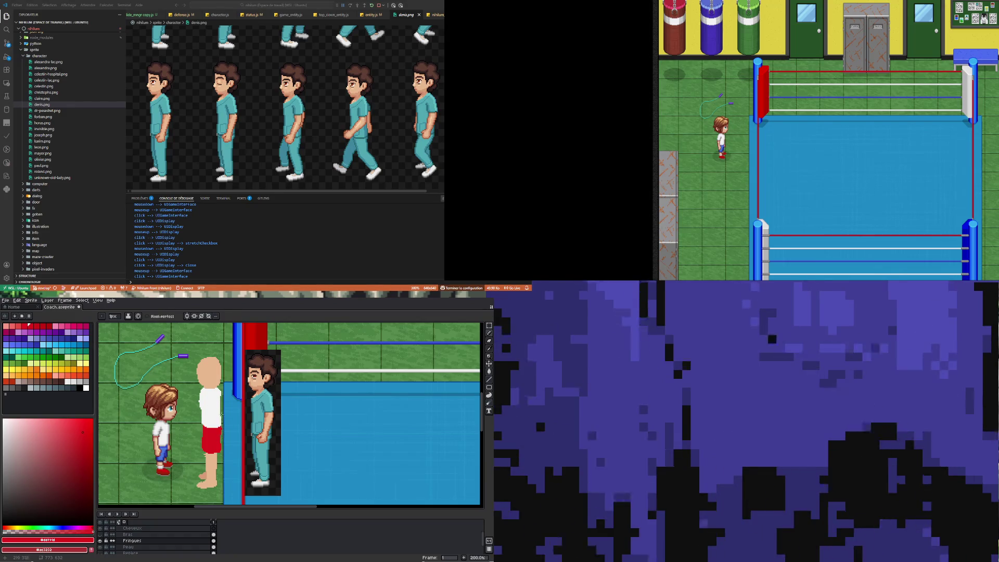
pyautogui.press('e')
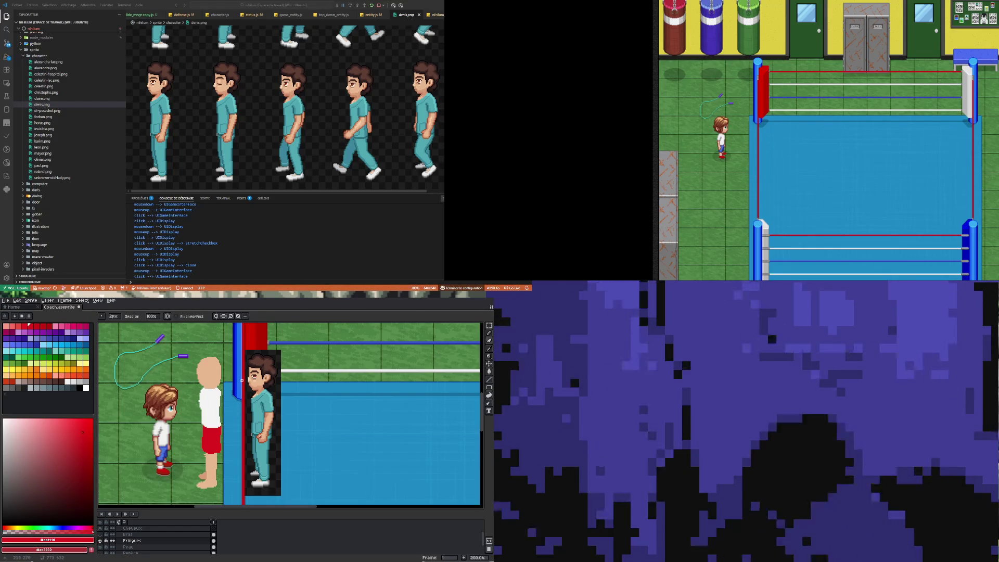
pyautogui.press('i')
pyautogui.keyDown('alt'); pyautogui.click(218, 436); pyautogui.keyUp('alt')
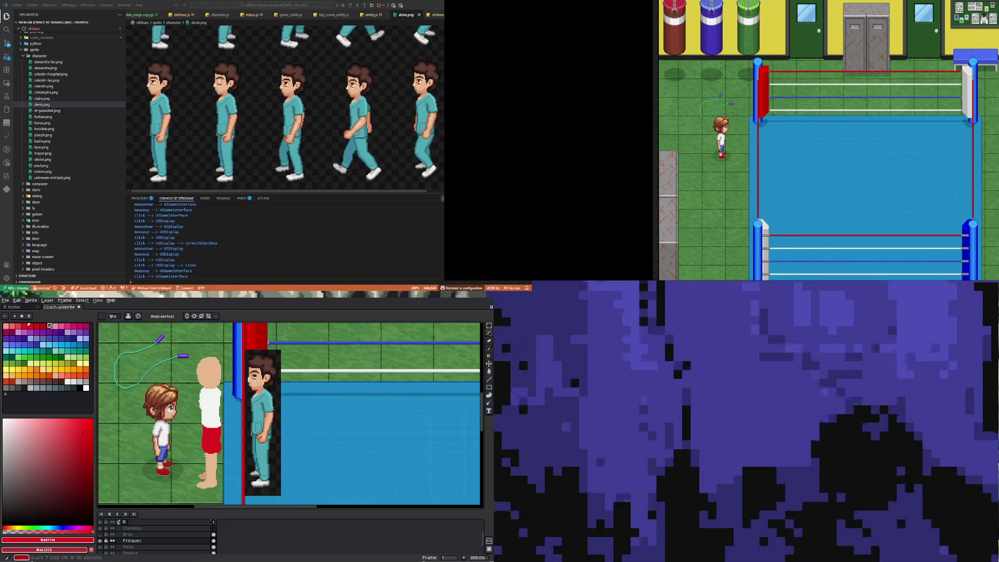
pyautogui.click(49, 326)
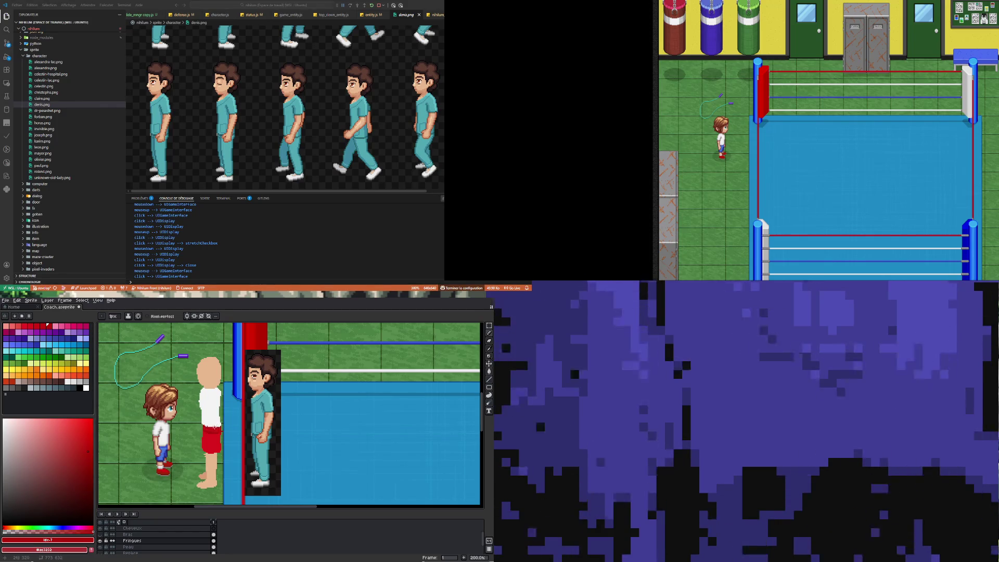
pyautogui.hotkey('ctrl', 'z')
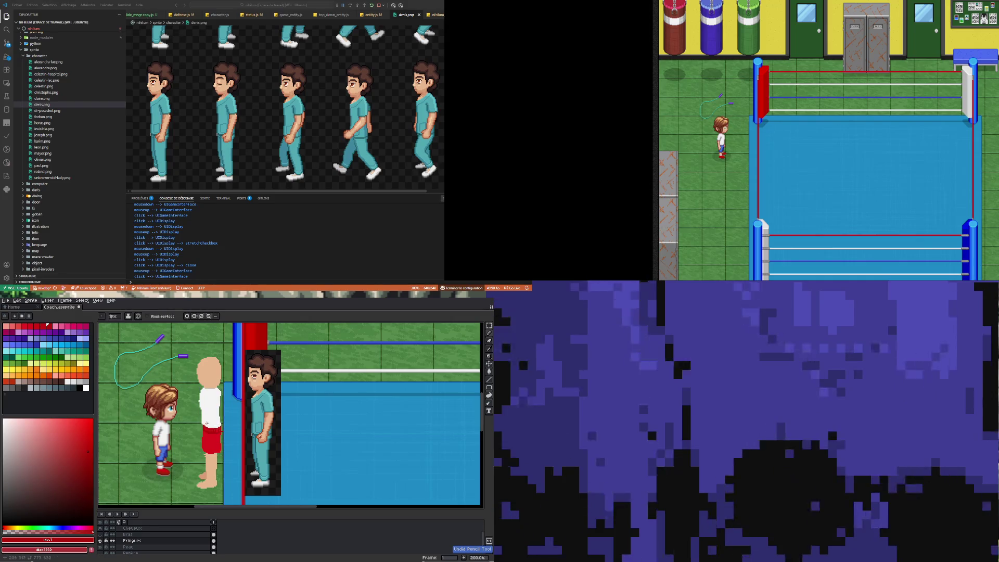
pyautogui.hotkey('ctrl', 'z')
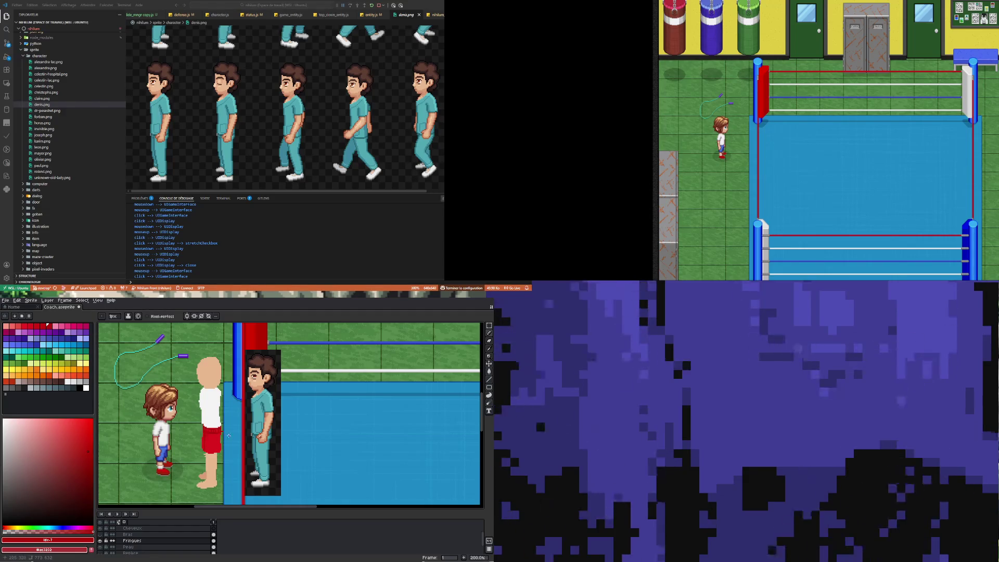
pyautogui.hotkey('ctrl', 'z')
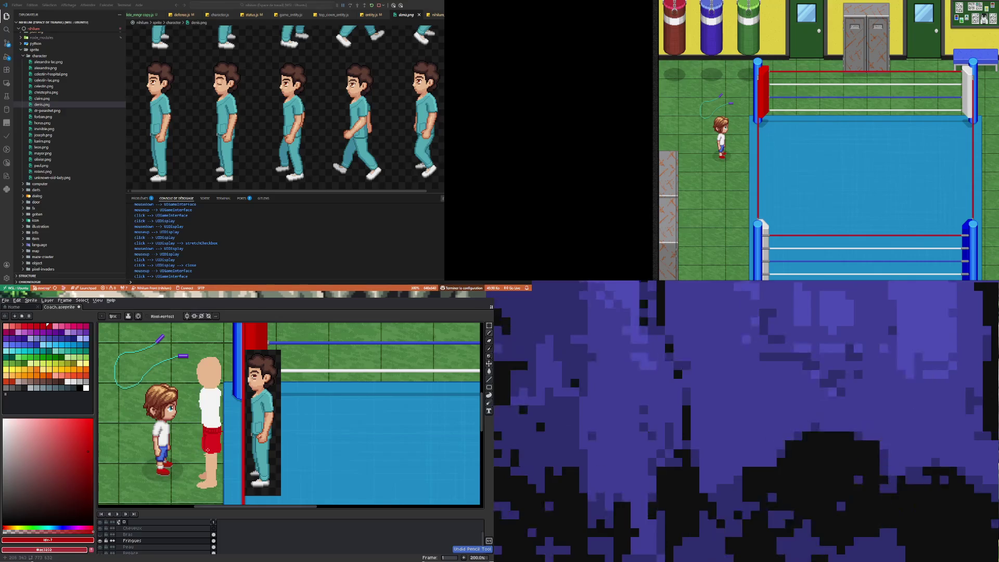
pyautogui.hotkey('ctrl', 'z')
pyautogui.hotkey('ctrl', 'z')
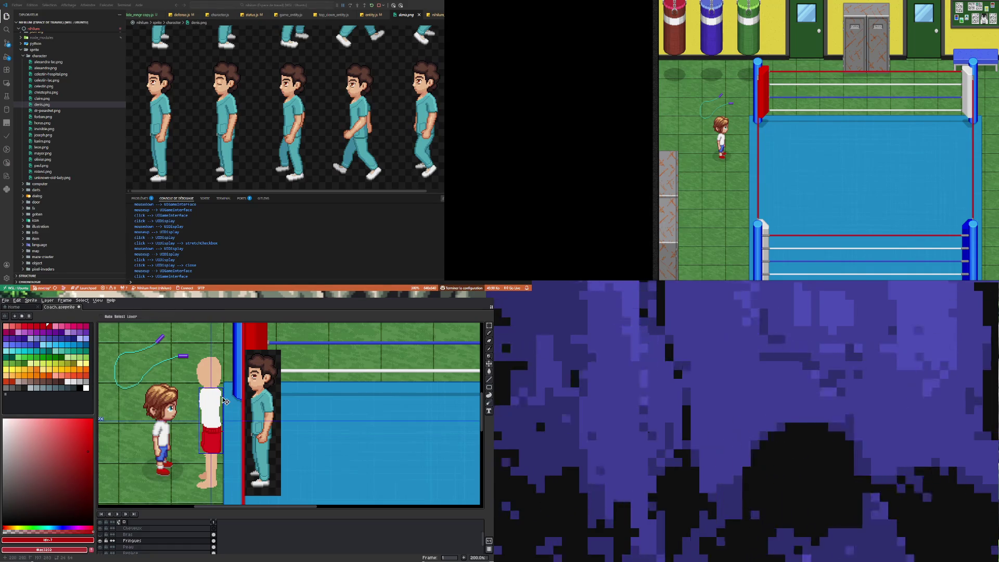
pyautogui.hotkey('ctrl', 'z')
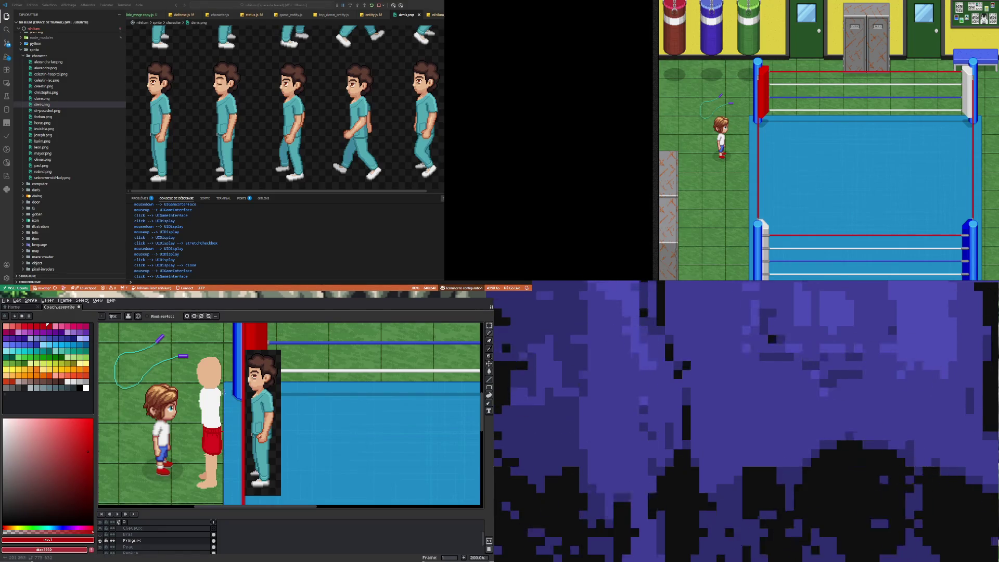
pyautogui.hotkey('ctrl', 'z')
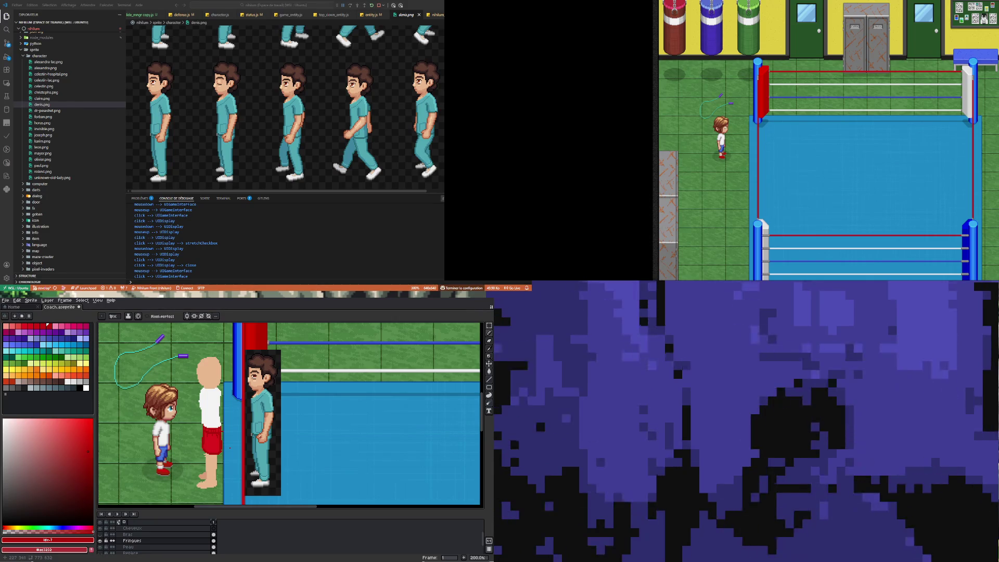
# Step: Sample the shirt's white, then choose a grey palette swatch for the Pencil
pyautogui.press('i')
pyautogui.click(215, 404)
pyautogui.press('p')
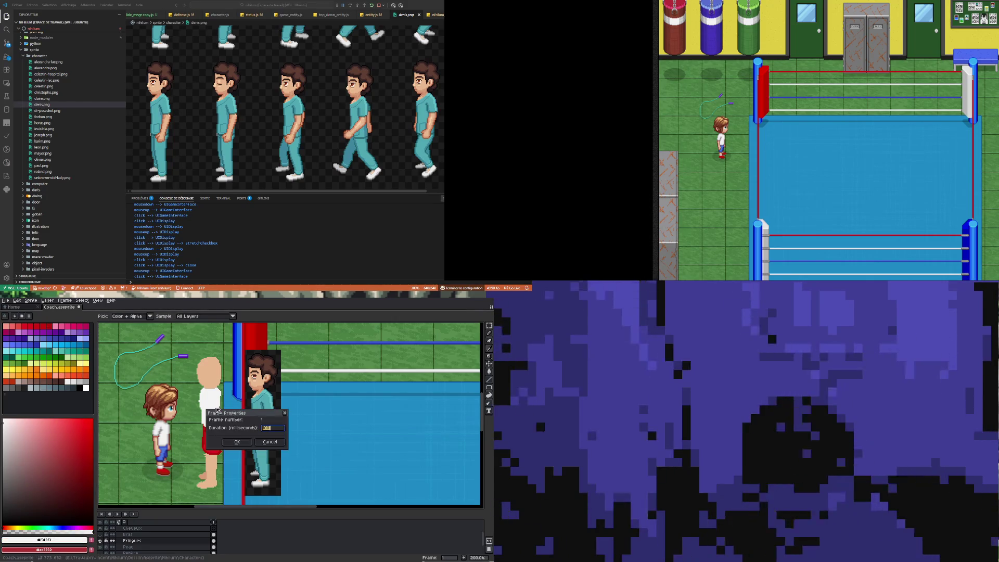
pyautogui.click(256, 438)
pyautogui.press('b')
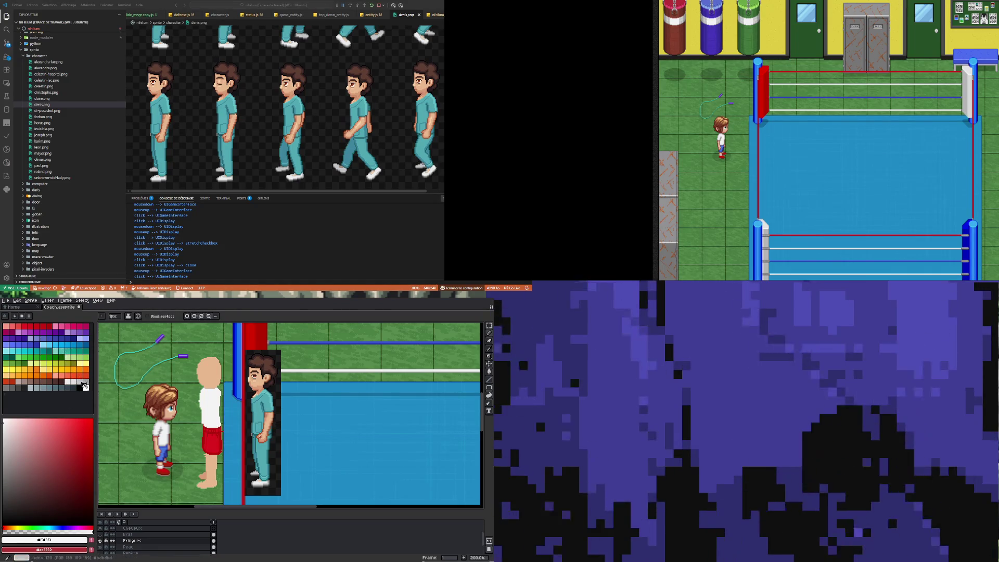
pyautogui.click(79, 381)
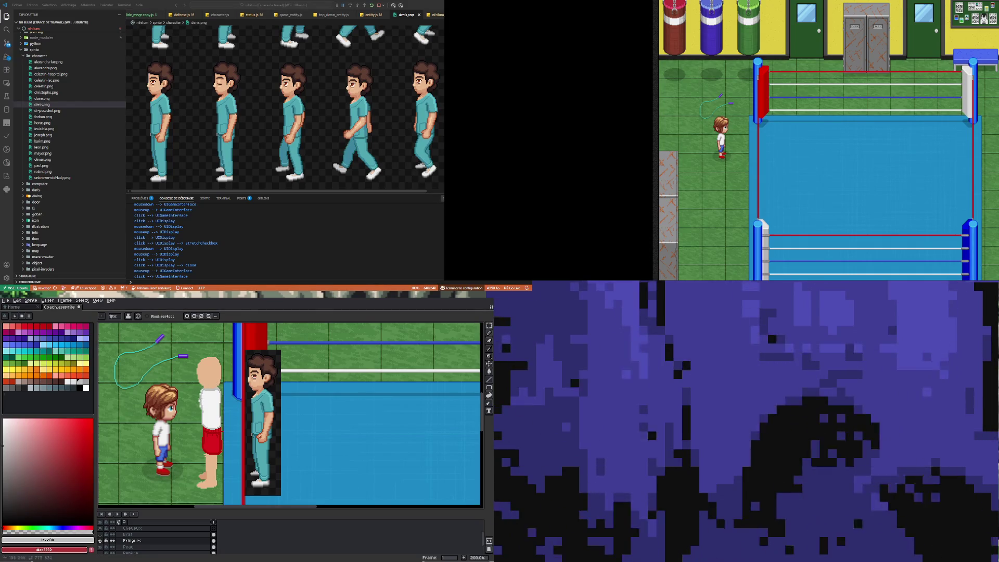
pyautogui.press('e')
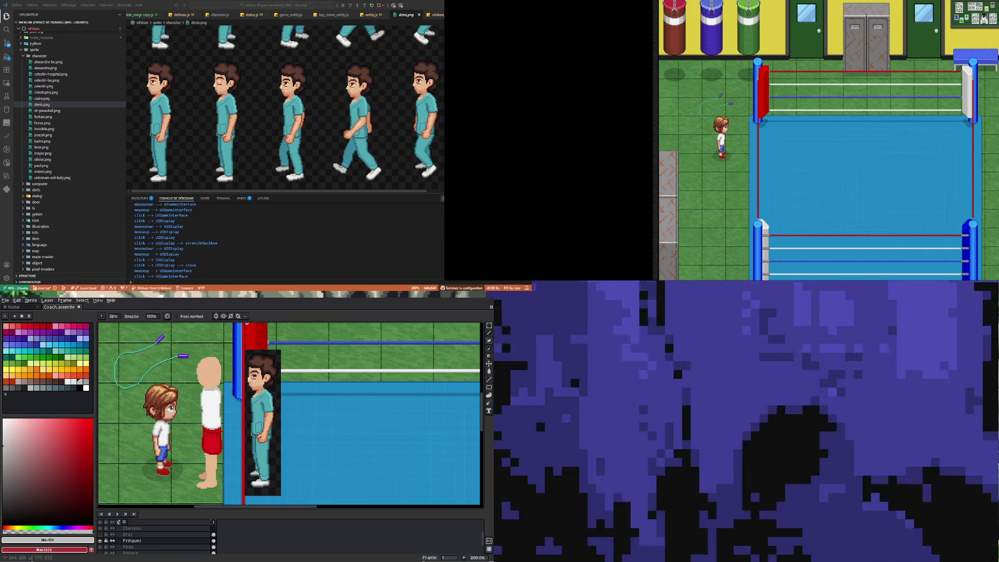
pyautogui.click(100, 534)
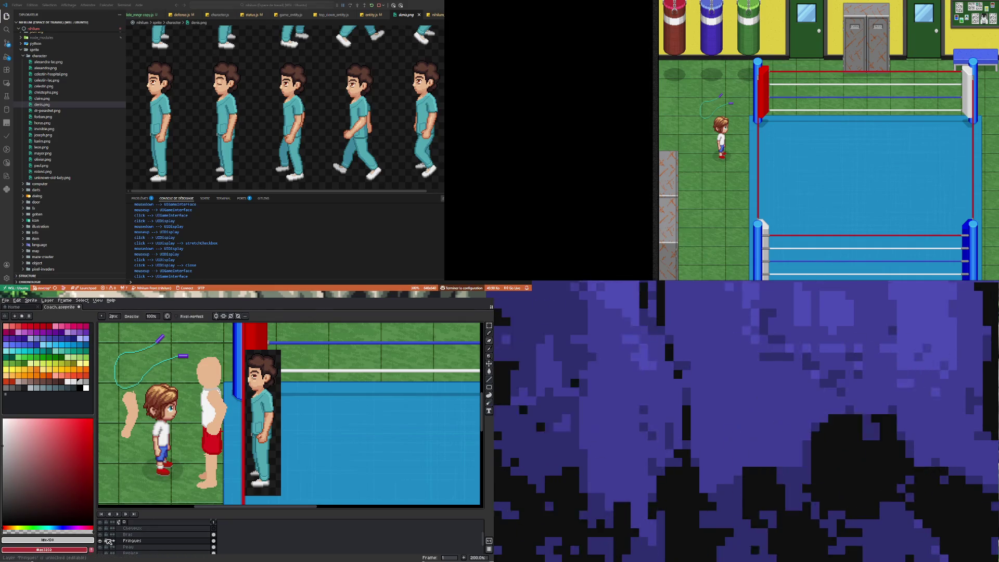
pyautogui.click(100, 534)
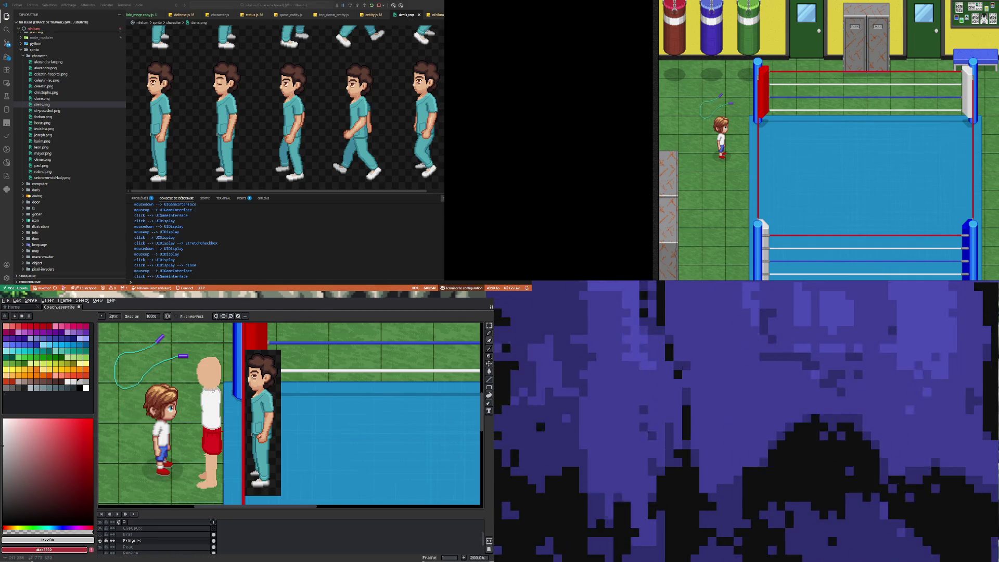
# Step: Zoom in and sample the collar's grey as the drawing colour
pyautogui.press('i')
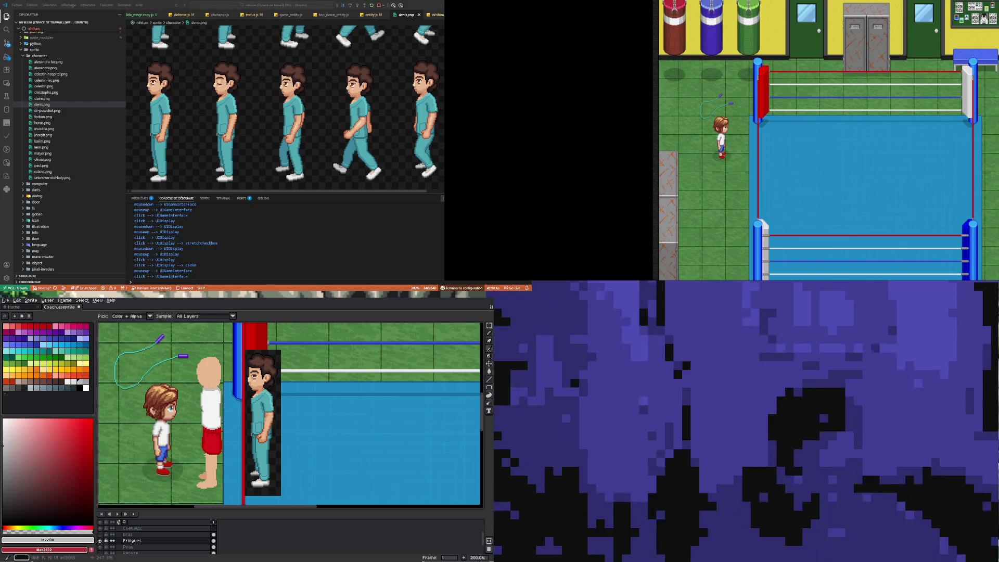
pyautogui.scroll(3, 224, 386)
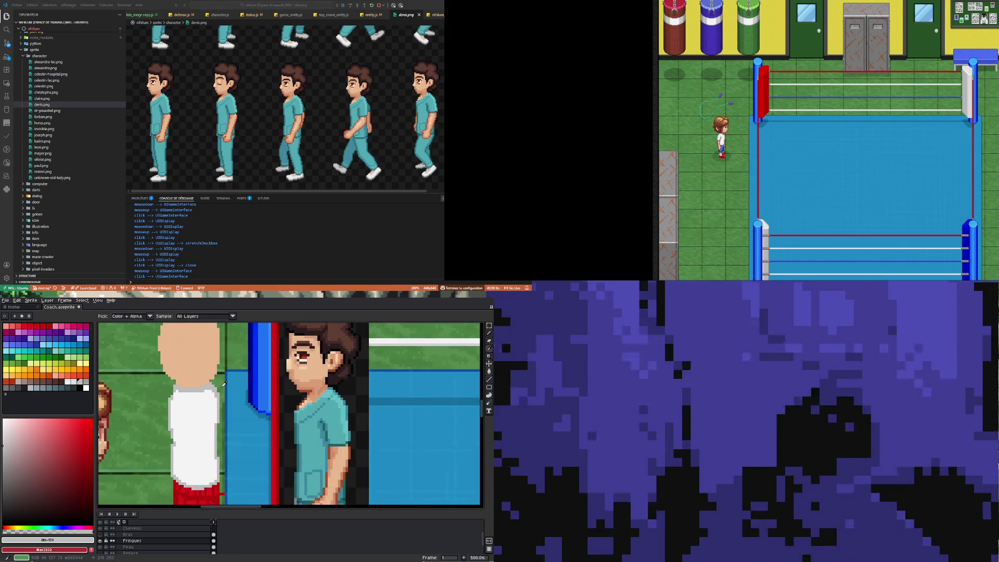
pyautogui.click(194, 386)
pyautogui.press('b')
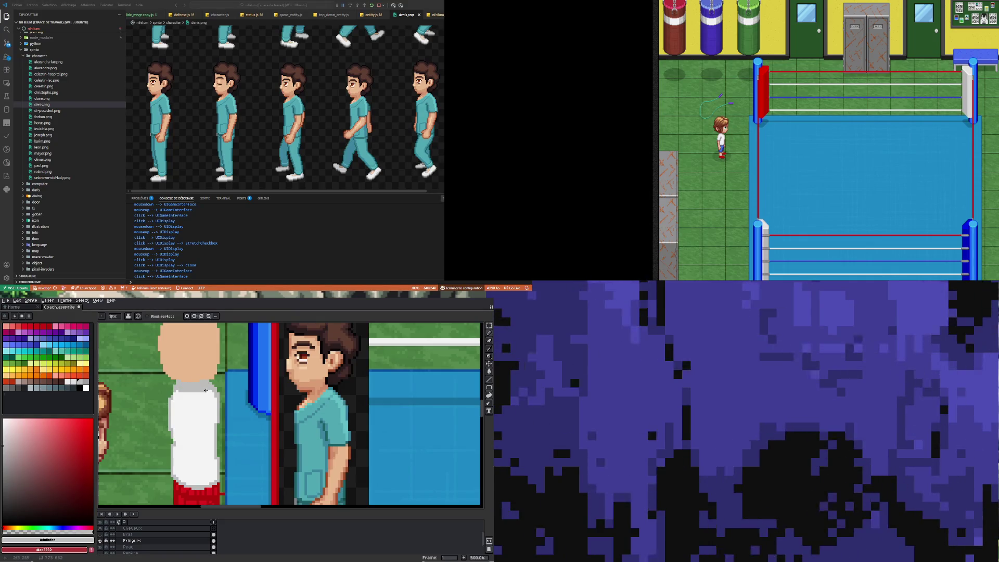
# Step: Sample the shirt's white and draw a light line along the collar
pyautogui.keyDown('alt'); pyautogui.click(201, 397); pyautogui.keyUp('alt')
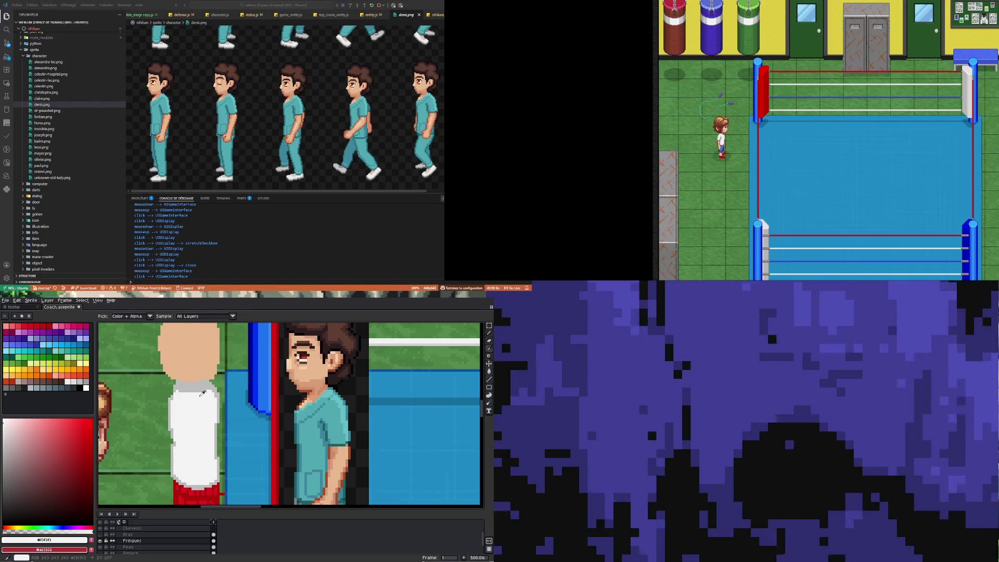
pyautogui.press('p')
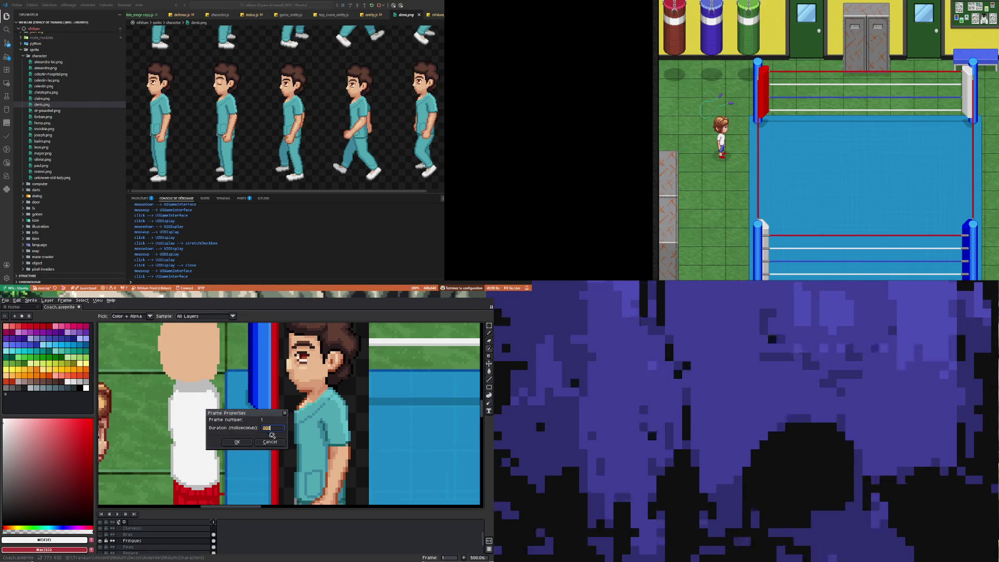
pyautogui.click(237, 442)
pyautogui.press('b')
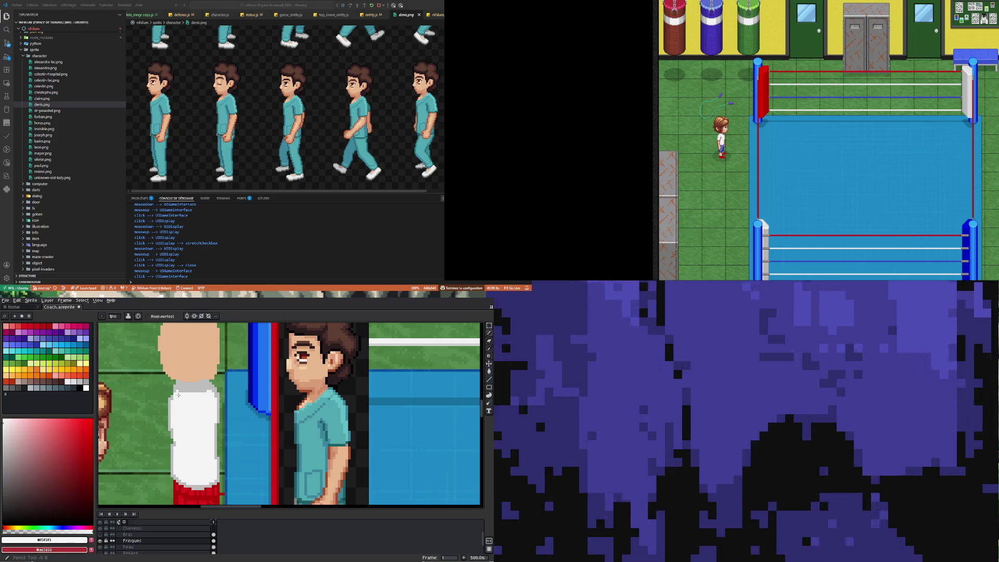
pyautogui.moveTo(183, 388); pyautogui.dragTo(201, 386)
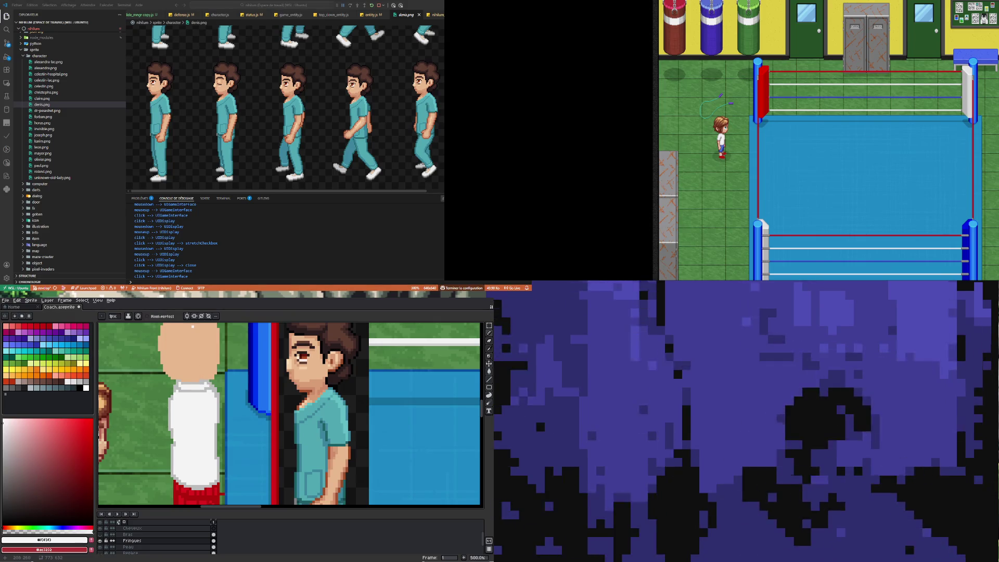
pyautogui.scroll(-5, 229, 394)
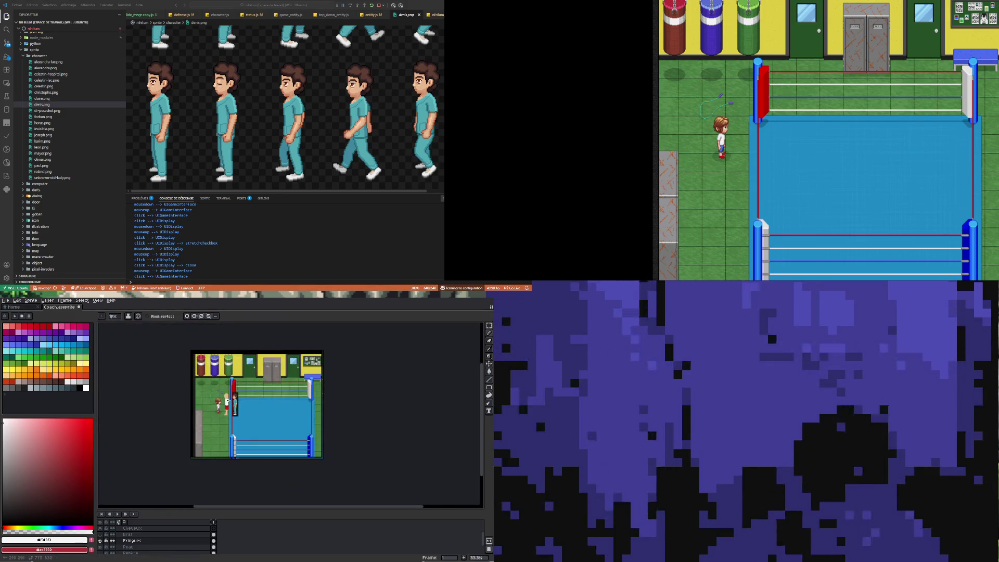
# Step: Sample the brown skin-outline colour and make Bras the active drawing layer
pyautogui.scroll(1, 230, 394)
pyautogui.scroll(-1, 228, 400)
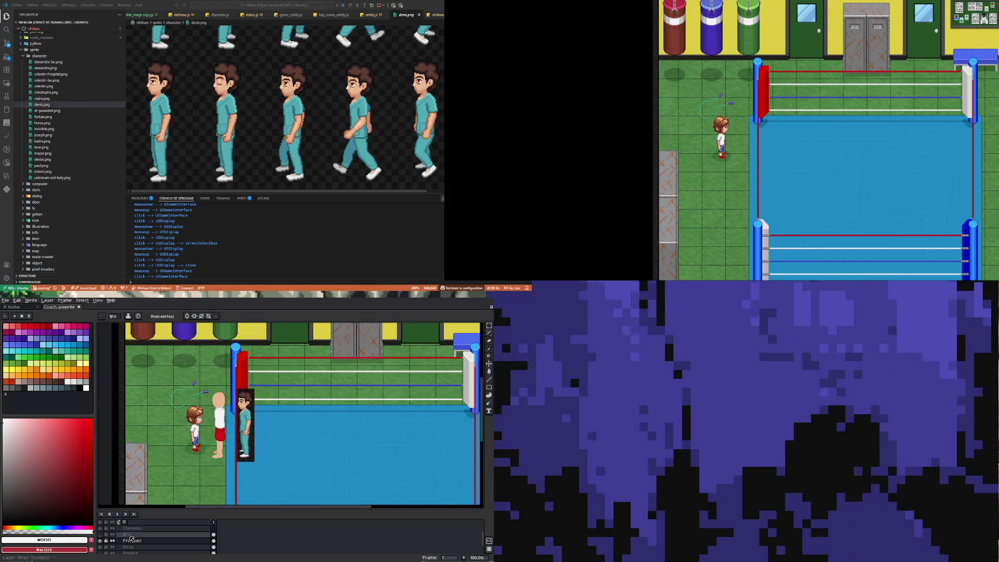
pyautogui.click(100, 535)
pyautogui.scroll(2, 209, 450)
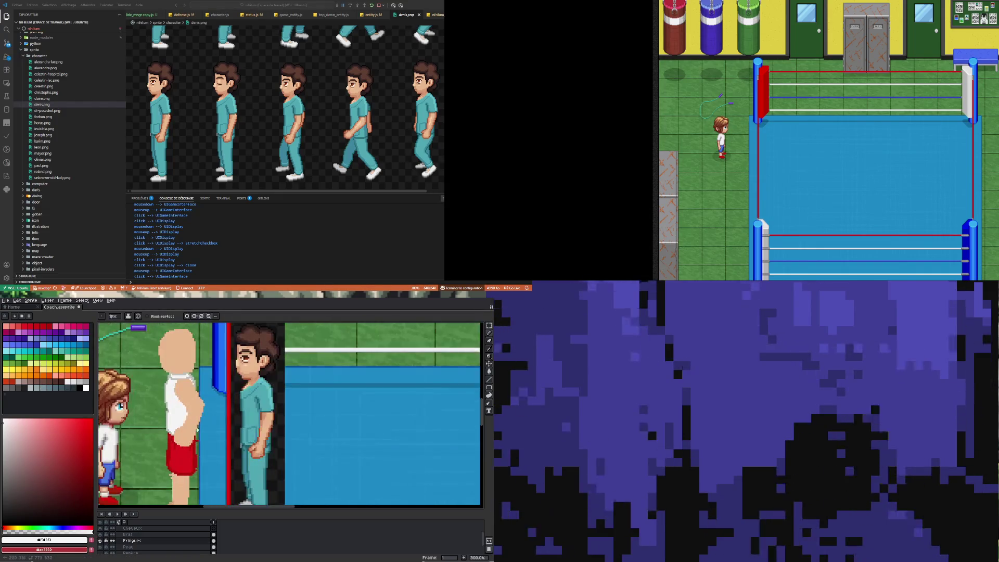
pyautogui.scroll(-1, 213, 445)
pyautogui.scroll(1, 217, 442)
pyautogui.scroll(1, 217, 442)
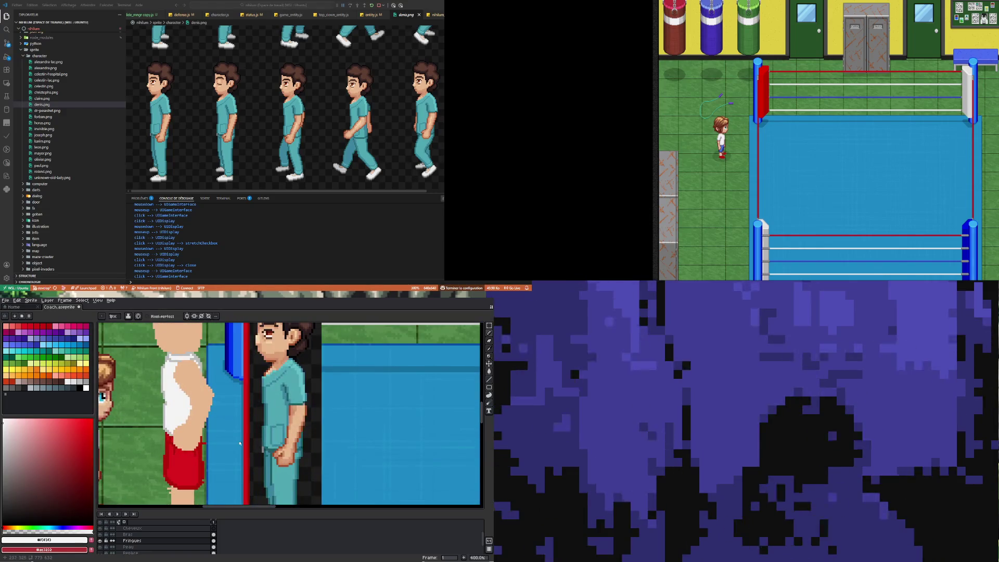
pyautogui.press('i')
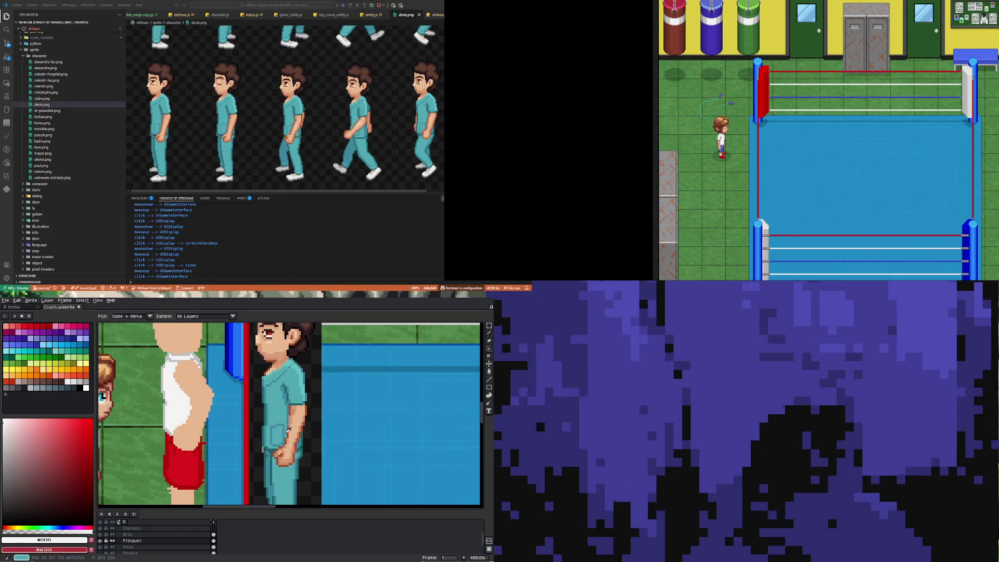
pyautogui.click(290, 429)
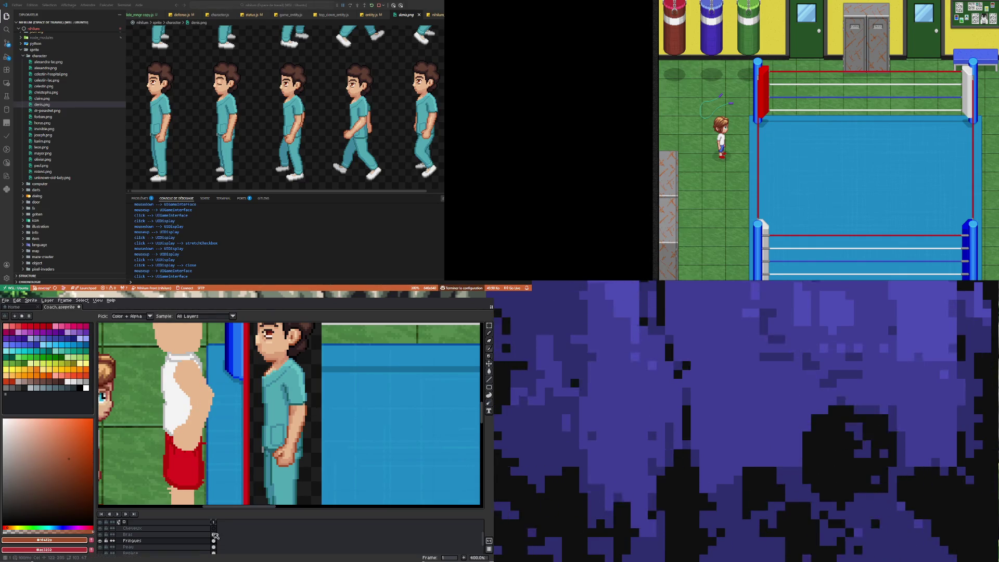
pyautogui.click(214, 534)
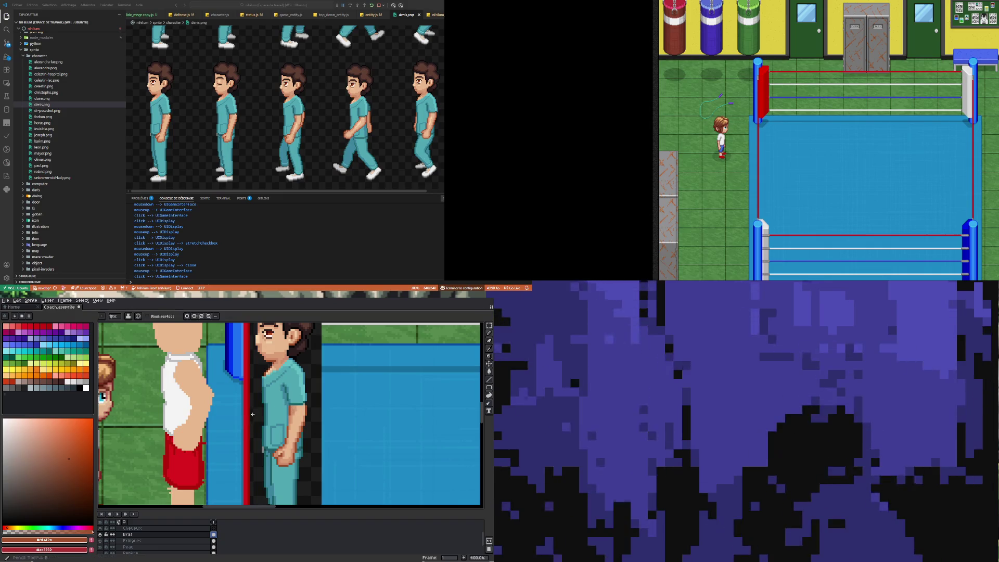
pyautogui.press('b')
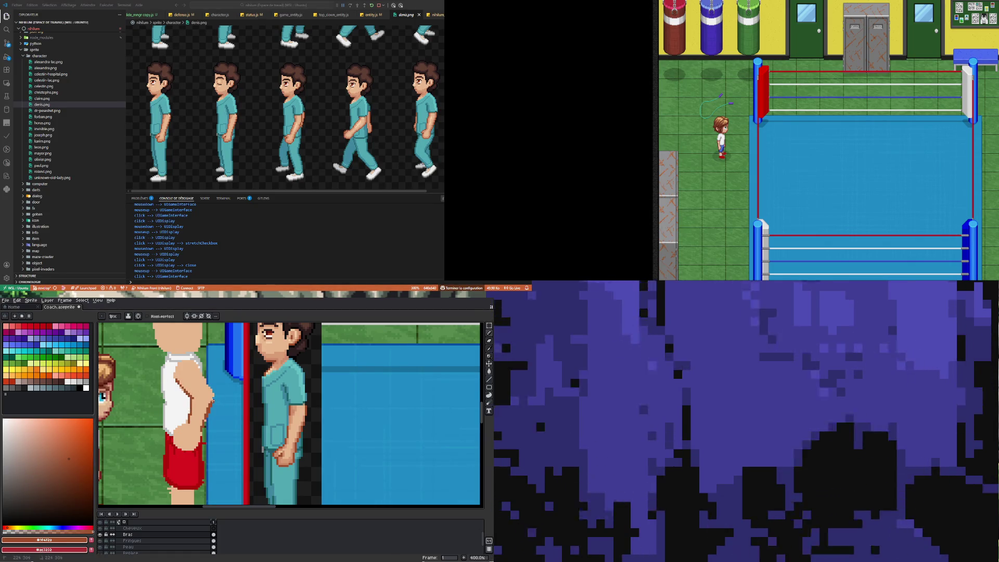
# Step: Draw dark brown strokes over the coach's arm and shoulder outline
pyautogui.moveTo(211, 390); pyautogui.dragTo(194, 363)
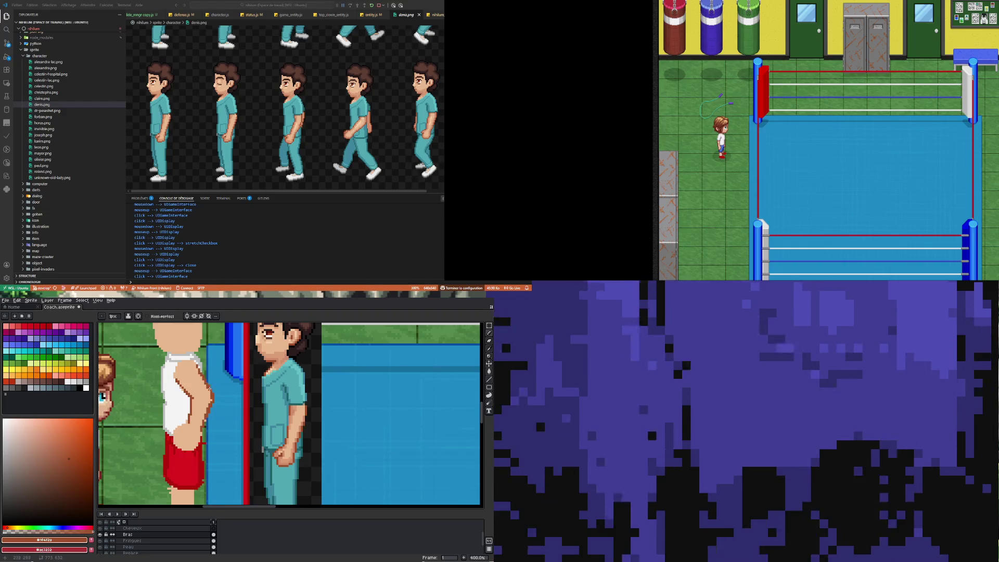
pyautogui.moveTo(176, 379); pyautogui.dragTo(190, 395)
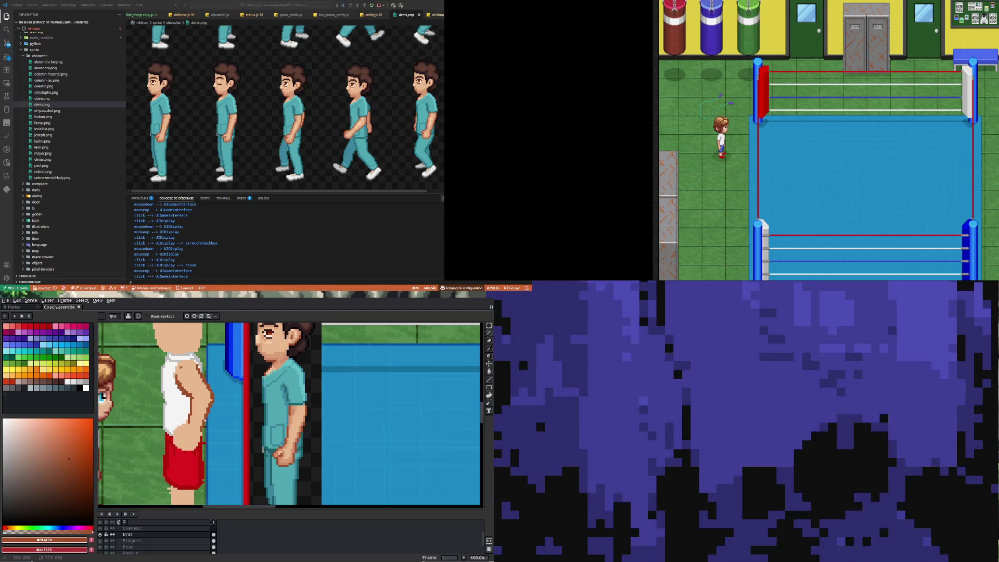
pyautogui.moveTo(178, 366); pyautogui.dragTo(182, 366)
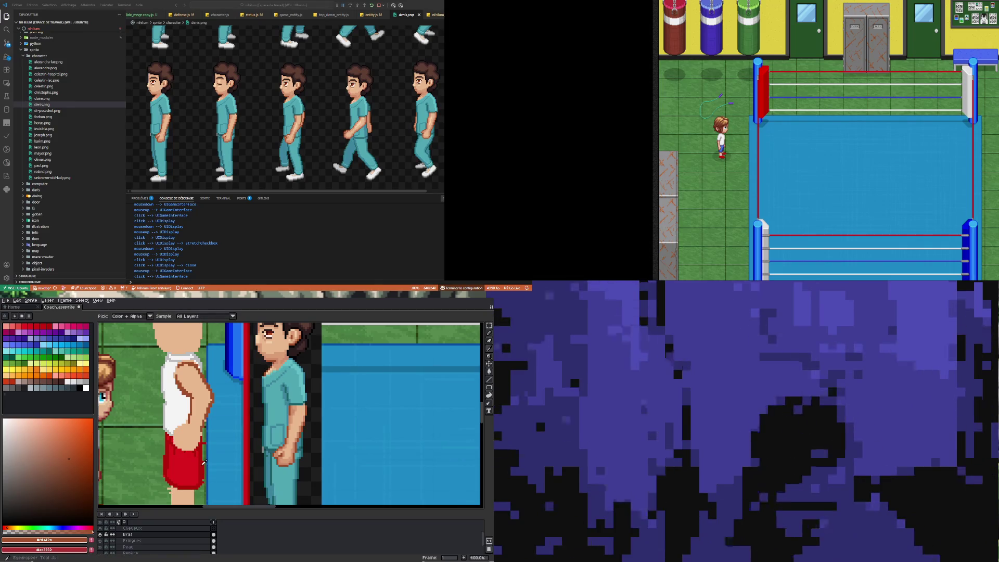
# Step: Undo the stray pencil strokes, including a trial purple line along the arm and waist
pyautogui.keyDown('alt'); pyautogui.click(205, 457); pyautogui.keyUp('alt')
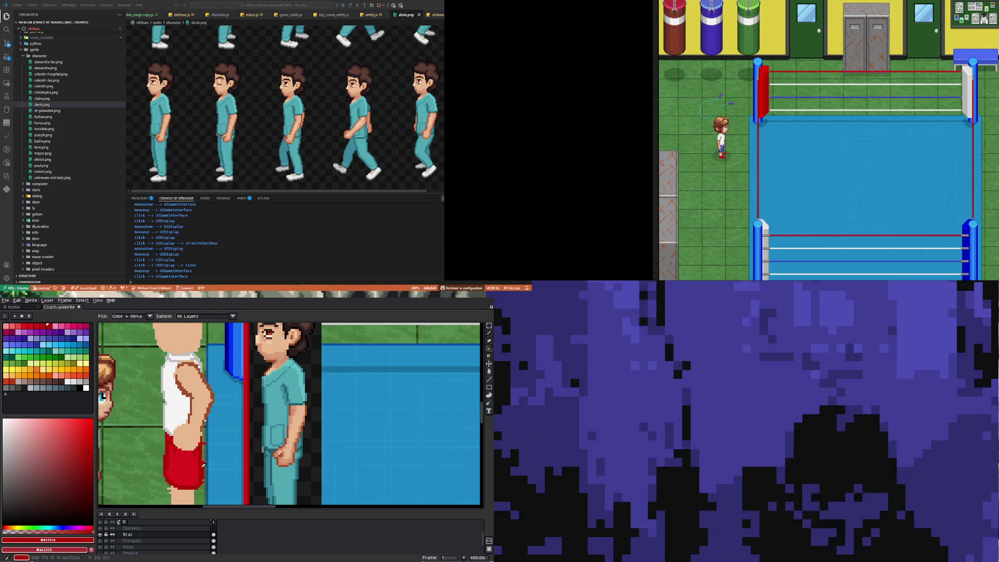
pyautogui.press('b')
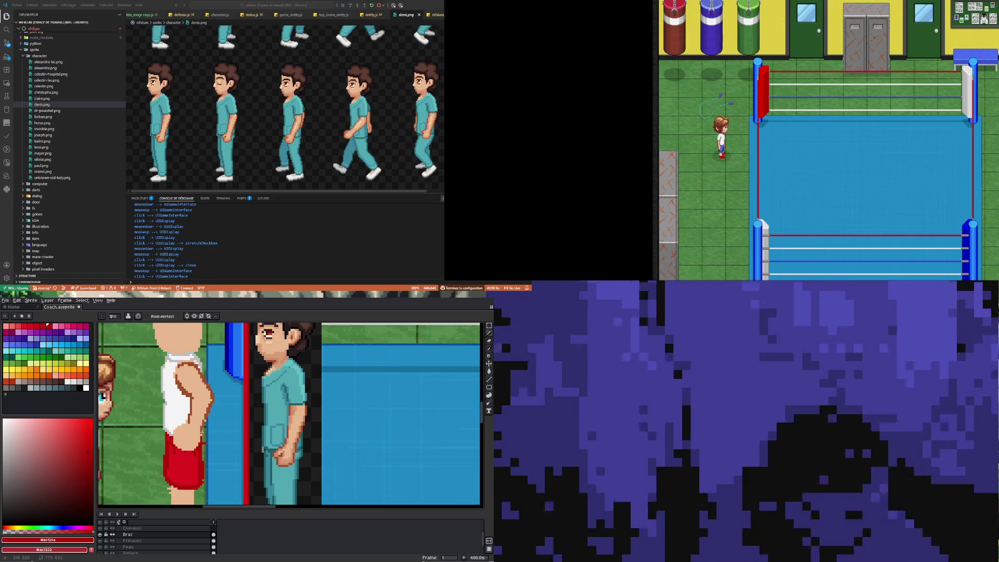
pyautogui.press('p')
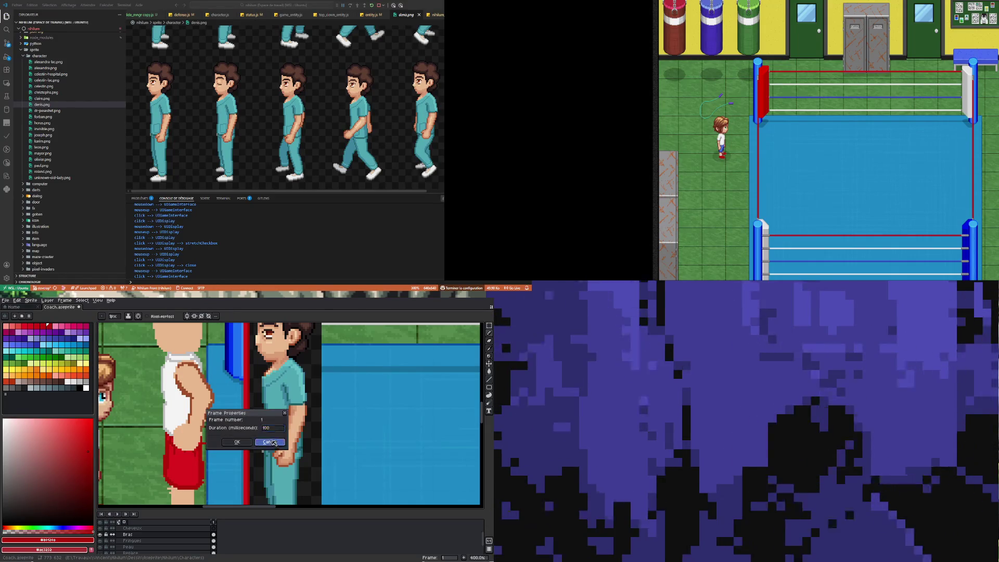
pyautogui.click(238, 442)
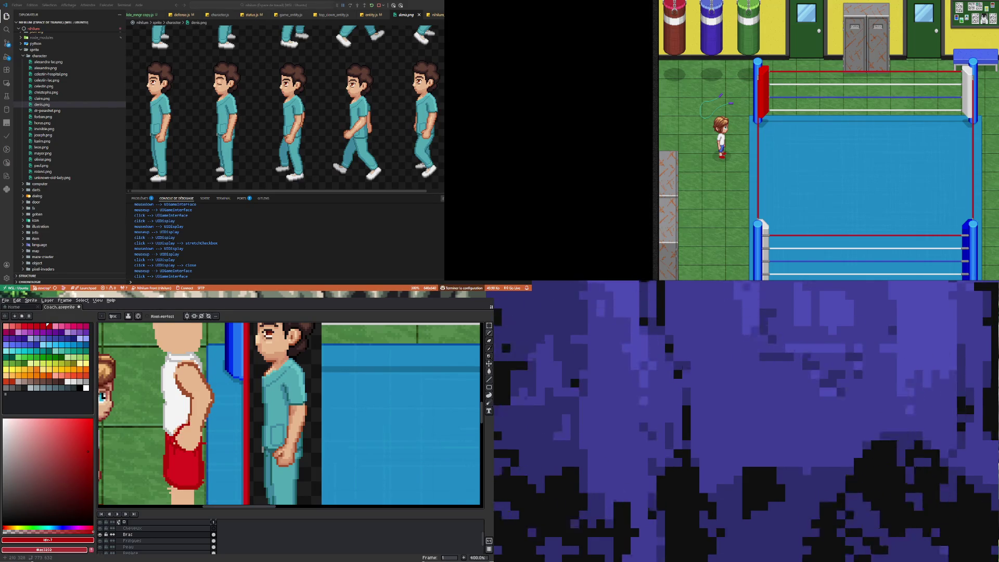
pyautogui.hotkey('ctrl', 'z')
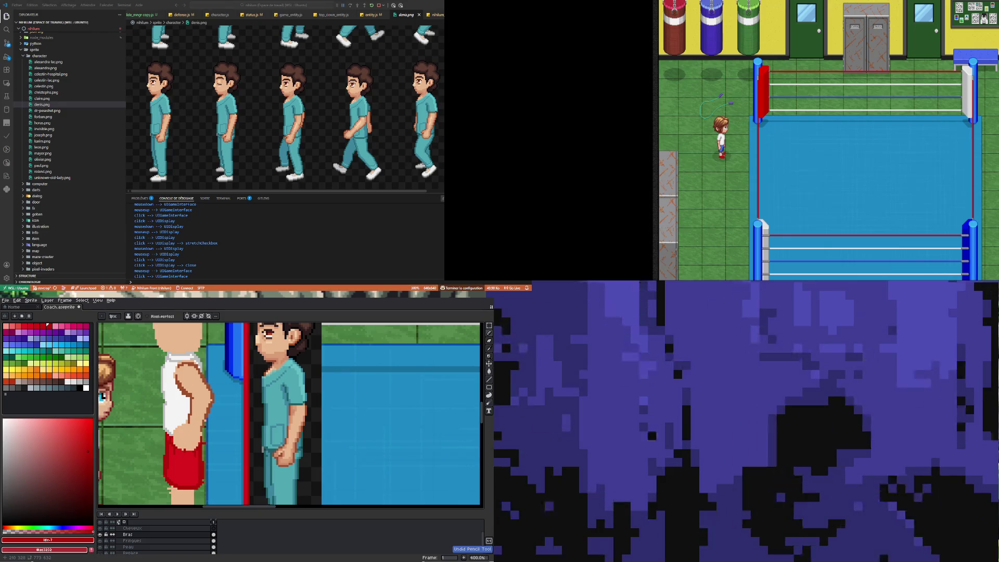
pyautogui.click(24, 337)
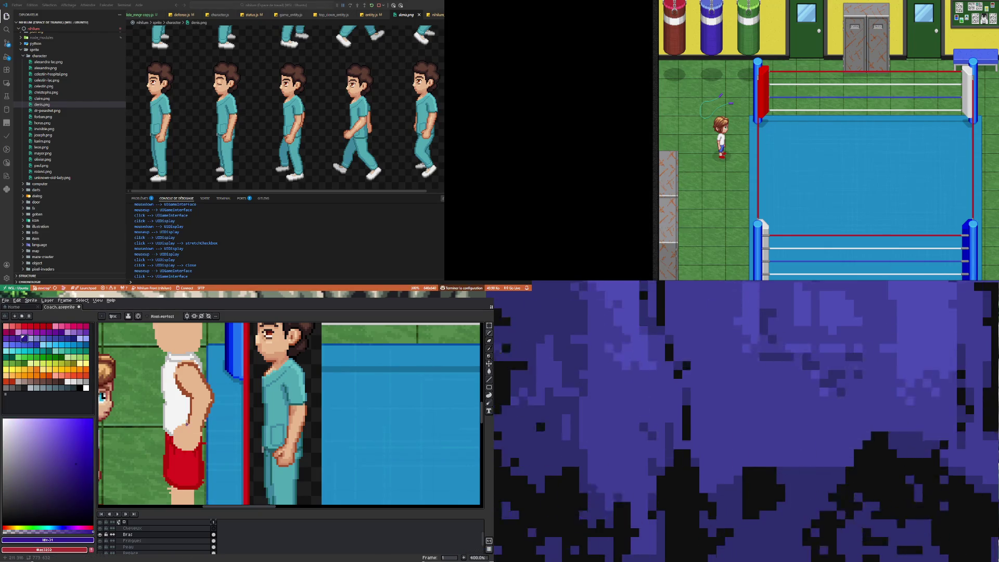
pyautogui.moveTo(186, 426); pyautogui.dragTo(198, 446)
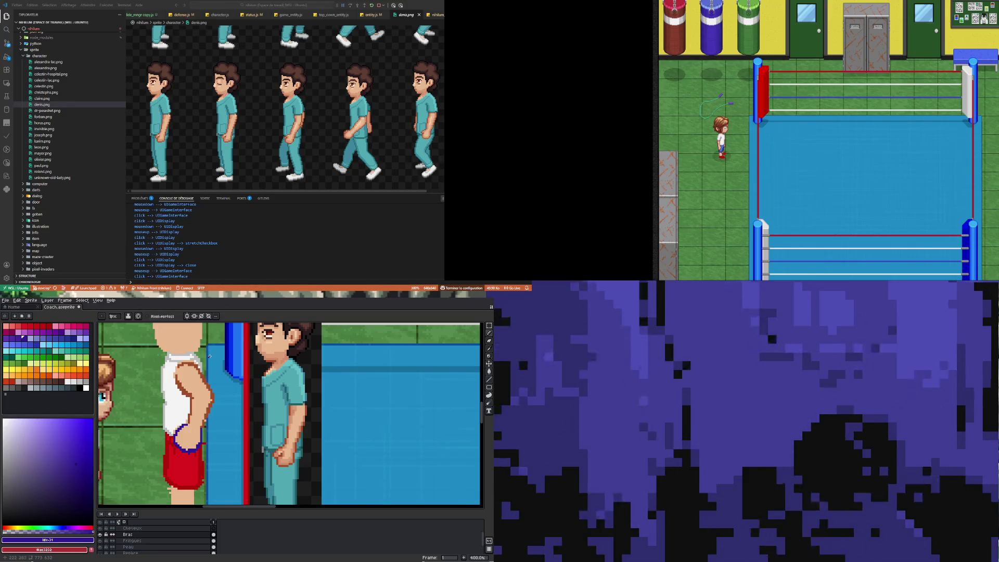
pyautogui.hotkey('ctrl', 'z')
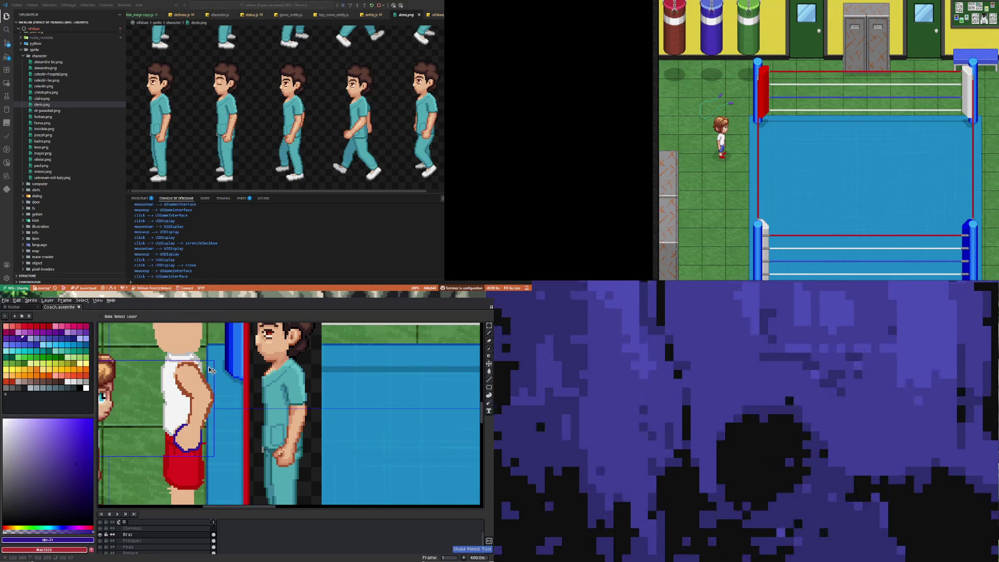
pyautogui.hotkey('ctrl', 'z')
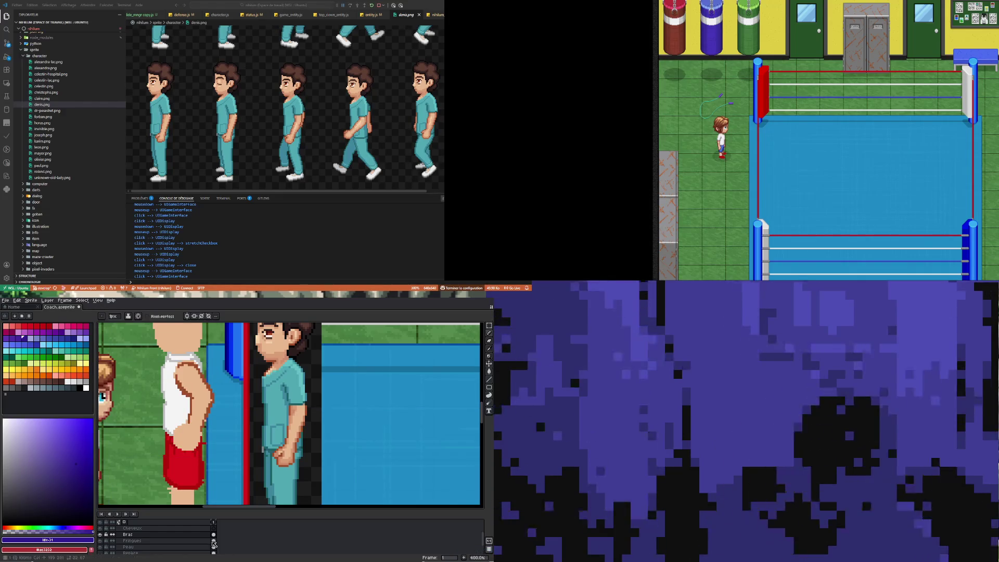
# Step: Select the Fringues layer and pick a near-black swatch for the shorts
pyautogui.keyDown('ctrl'); pyautogui.click(214, 395); pyautogui.keyUp('ctrl')
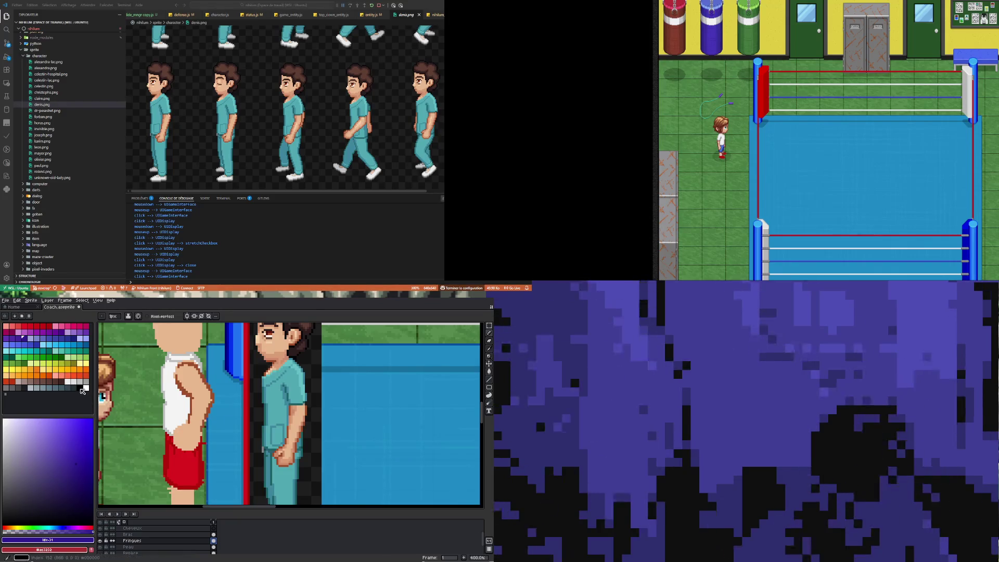
pyautogui.click(80, 387)
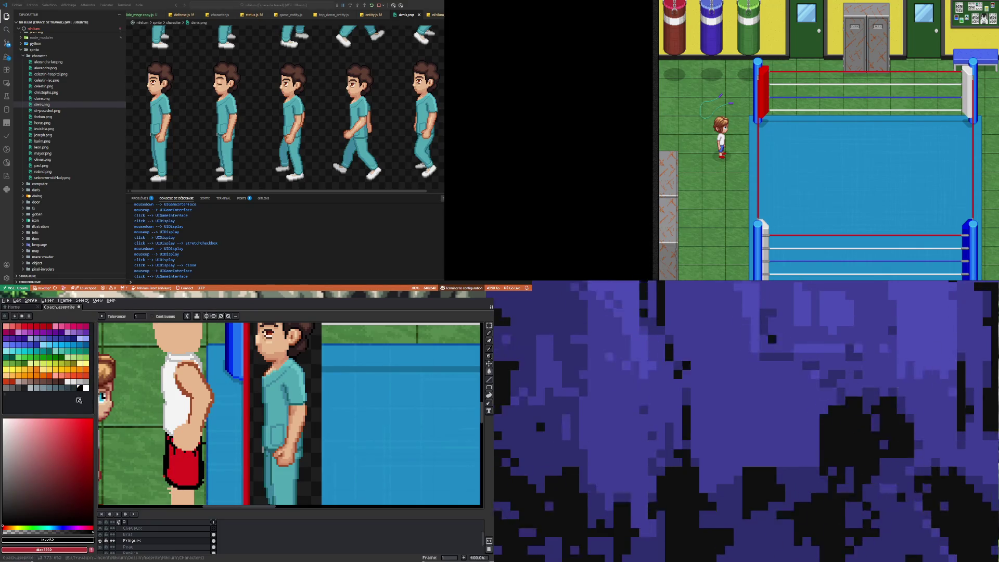
pyautogui.click(75, 389)
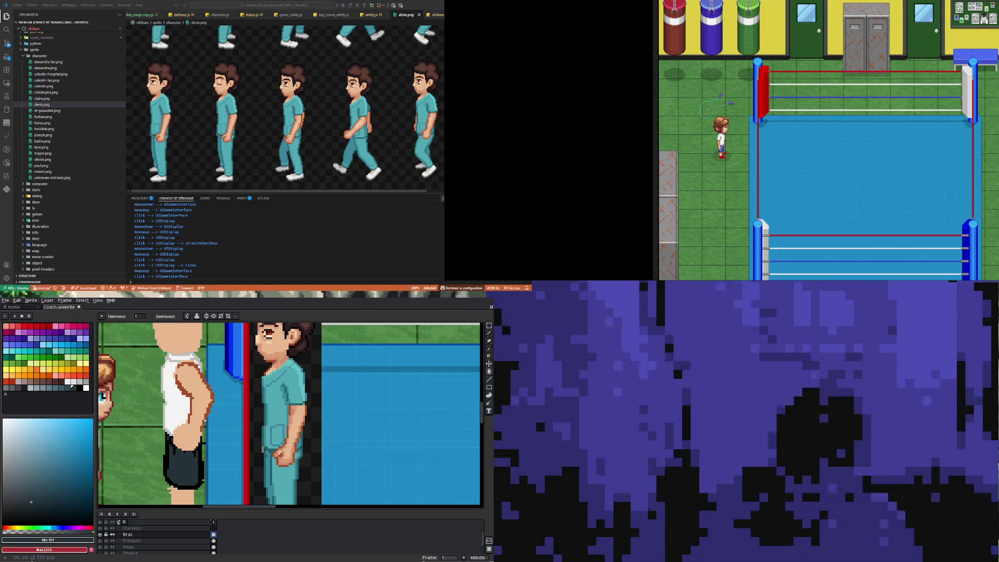
pyautogui.scroll(-4, 325, 386)
pyautogui.scroll(3, 326, 385)
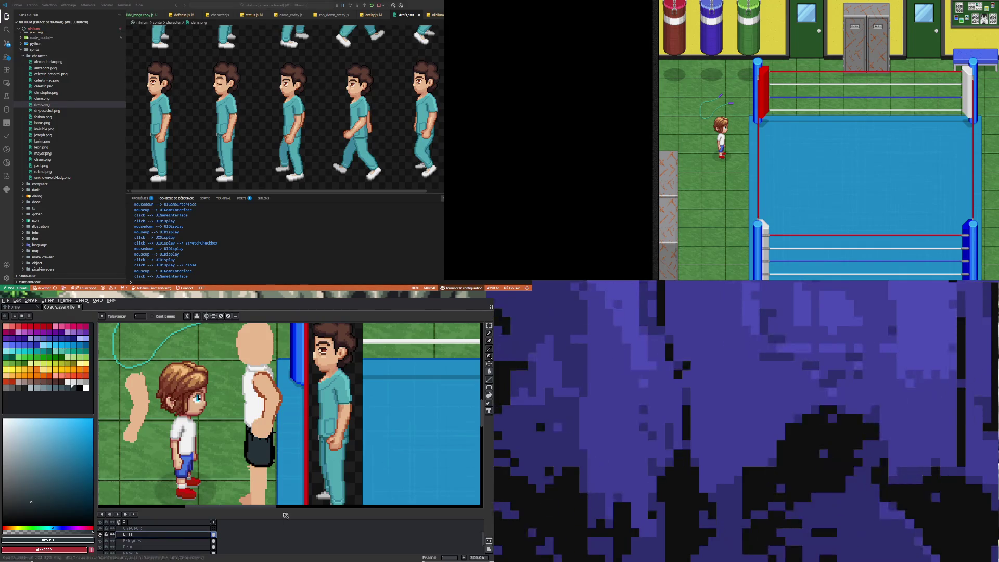
# Step: Add a new empty layer and move Layer 2 above the Bras layer
pyautogui.rightClick(155, 534)
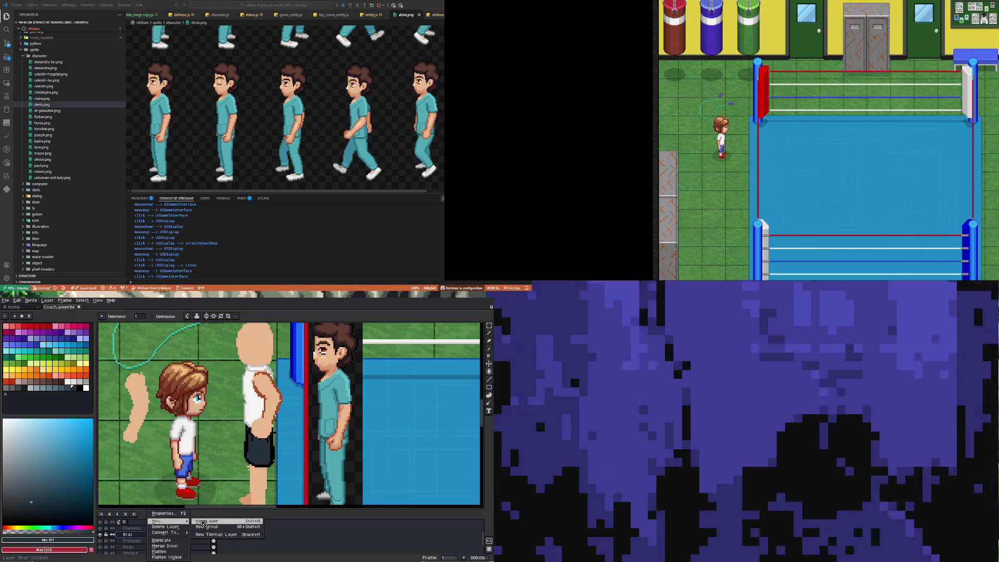
pyautogui.click(203, 522)
pyautogui.moveTo(137, 528); pyautogui.dragTo(146, 544)
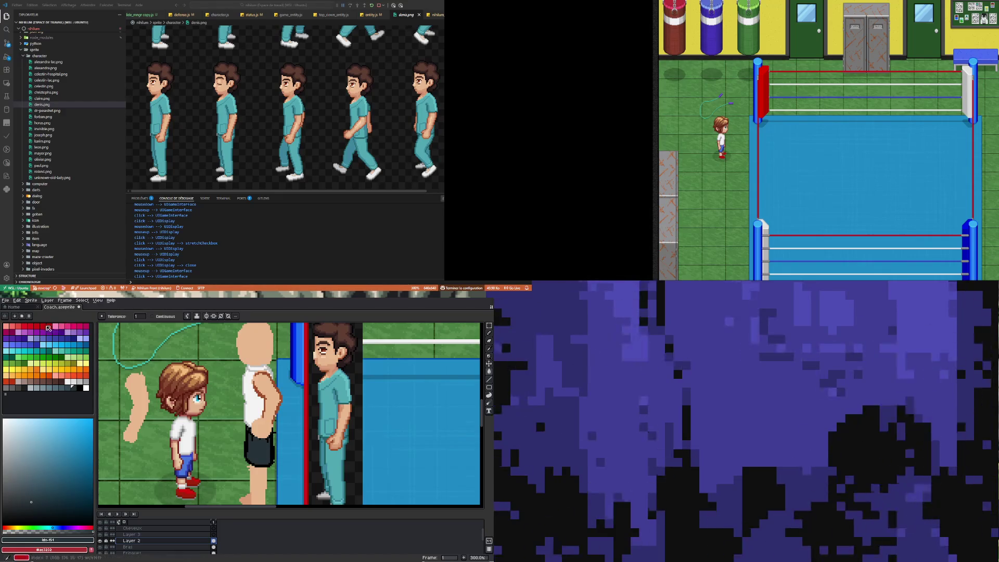
# Step: Erase the loose arm drawing beside the boy using a rectangular selection
pyautogui.click(49, 327)
pyautogui.click(25, 326)
pyautogui.click(488, 333)
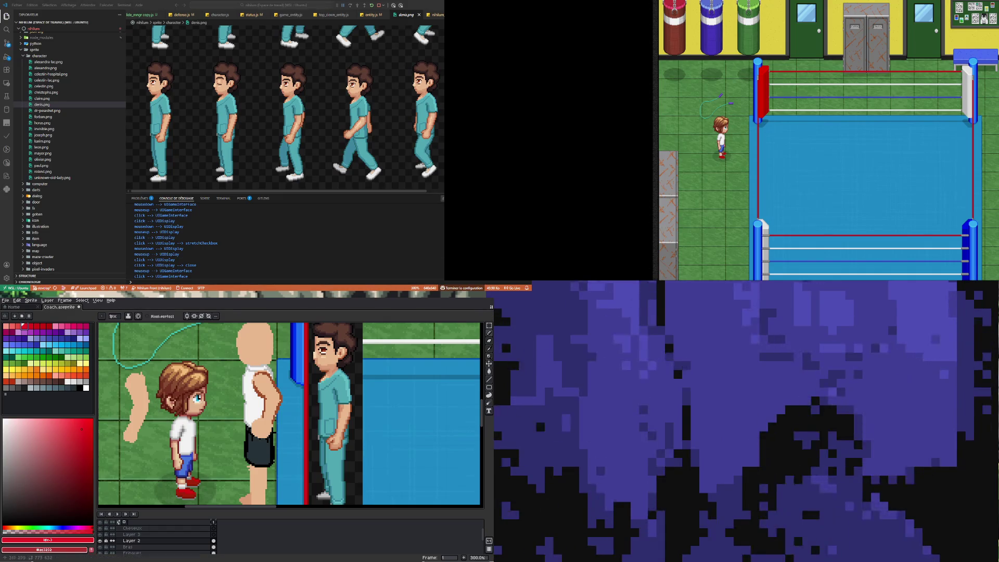
pyautogui.click(489, 325)
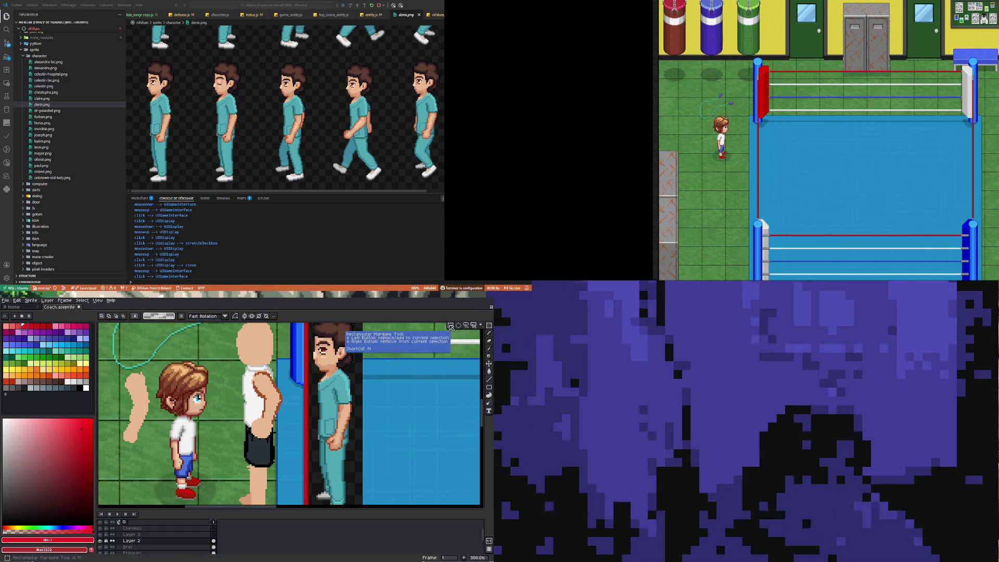
pyautogui.click(453, 334)
pyautogui.moveTo(101, 361); pyautogui.dragTo(156, 460)
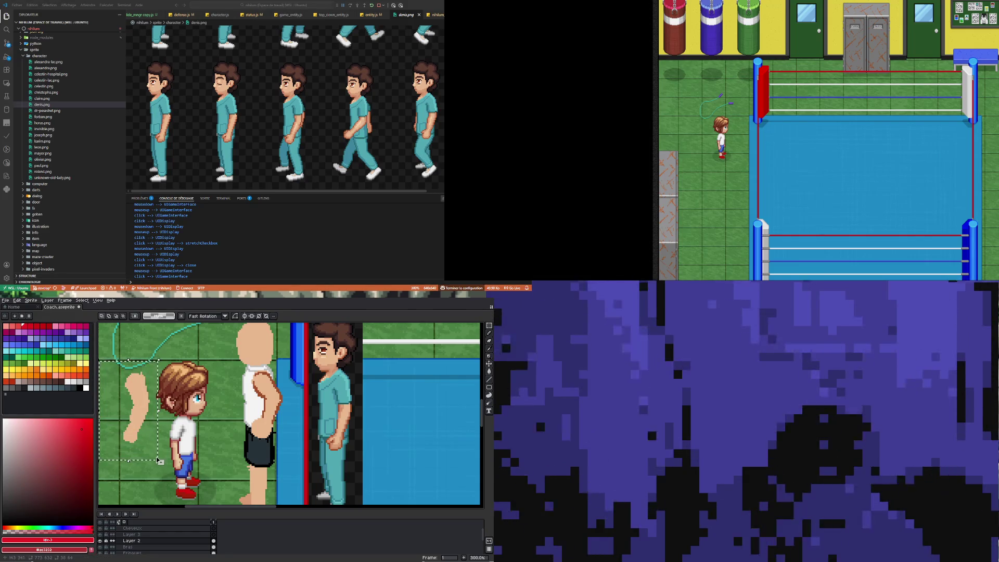
pyautogui.click(213, 540)
pyautogui.press('Delete')
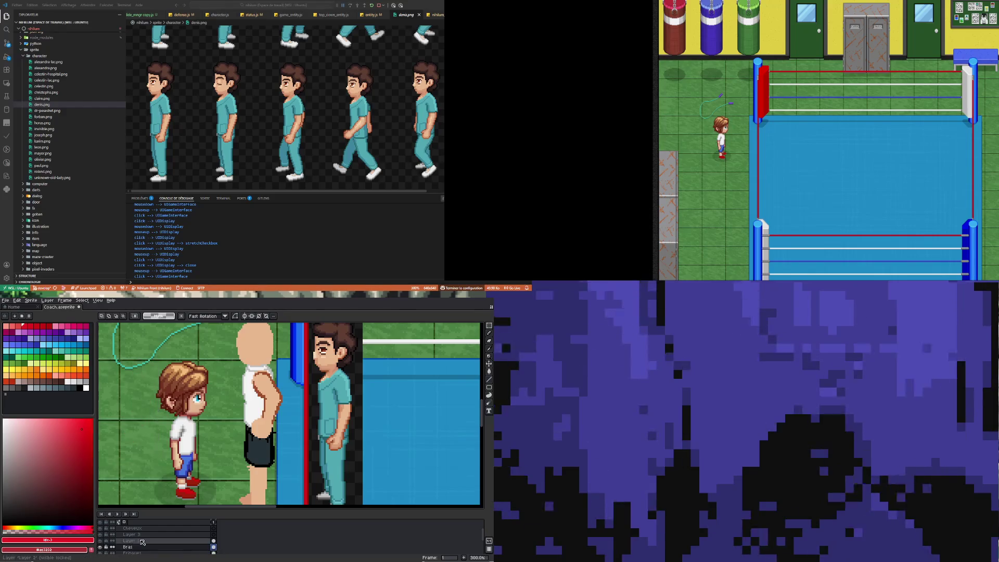
# Step: Rename Layer 2 to 'Debis' in its layer properties
pyautogui.doubleClick(123, 541)
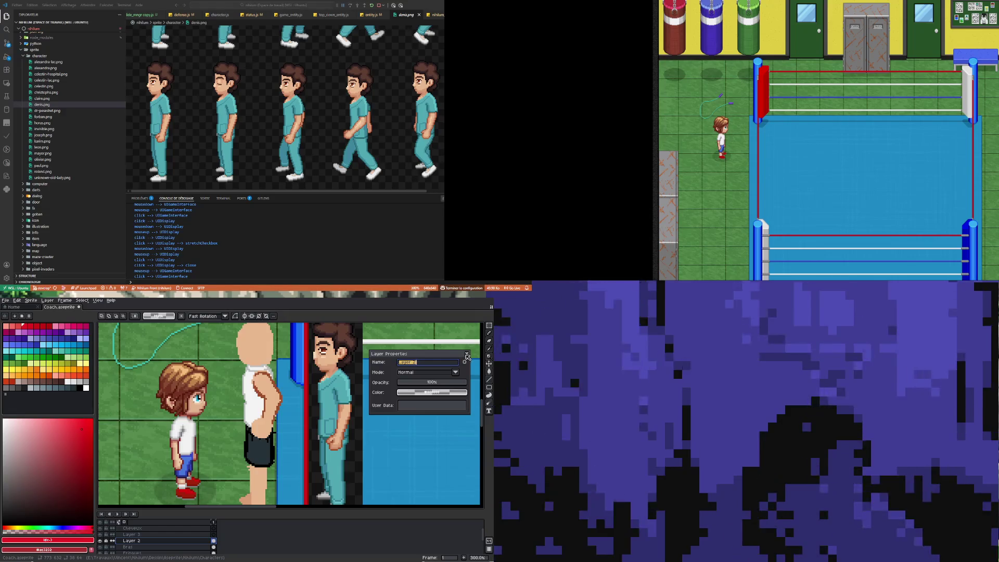
pyautogui.click(467, 357)
pyautogui.press('1')
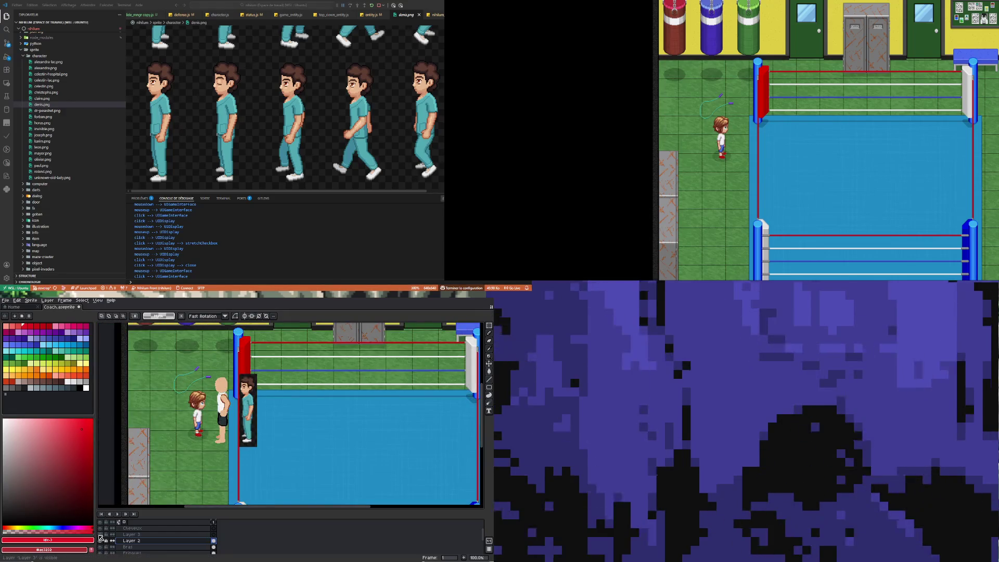
pyautogui.doubleClick(182, 543)
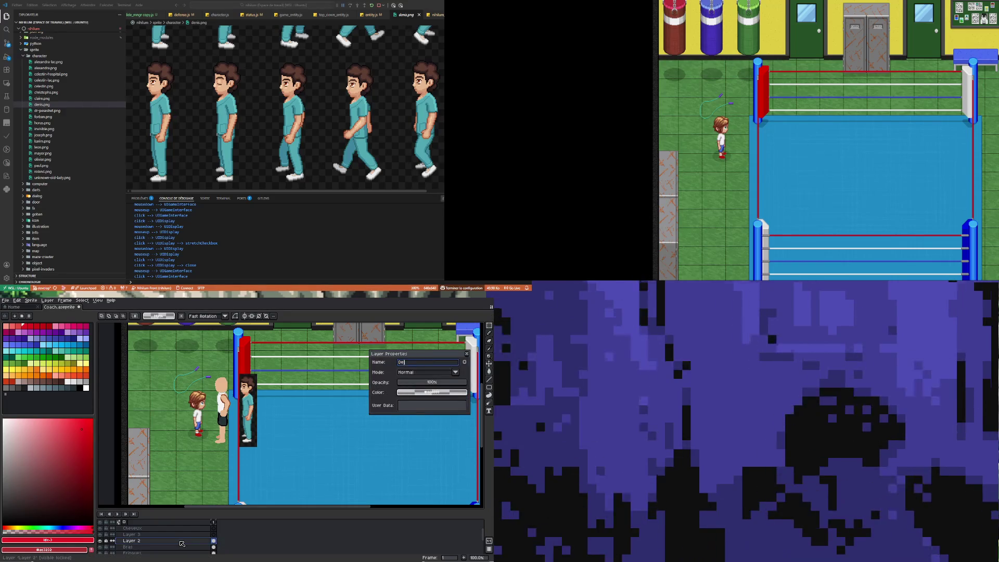
pyautogui.press('Return')
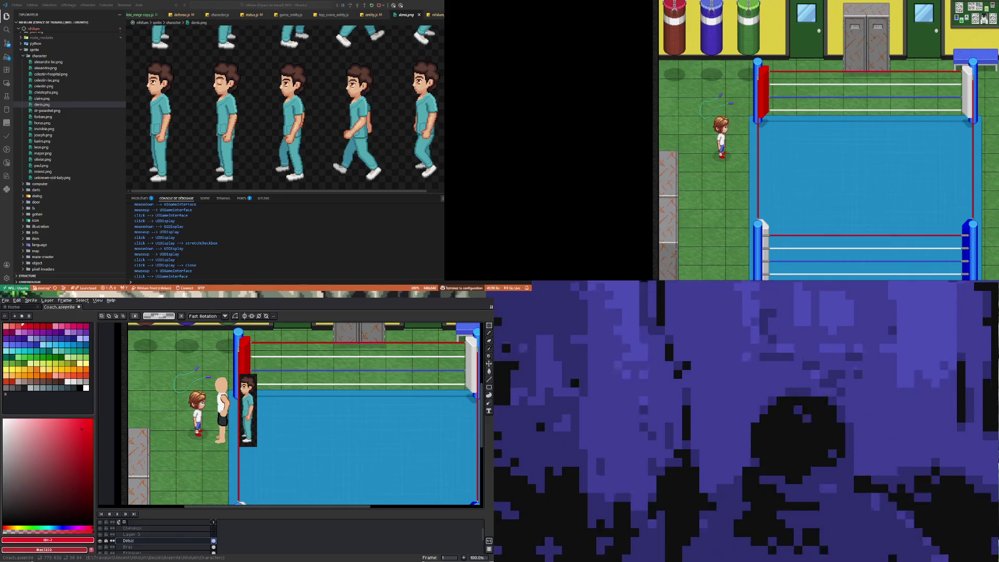
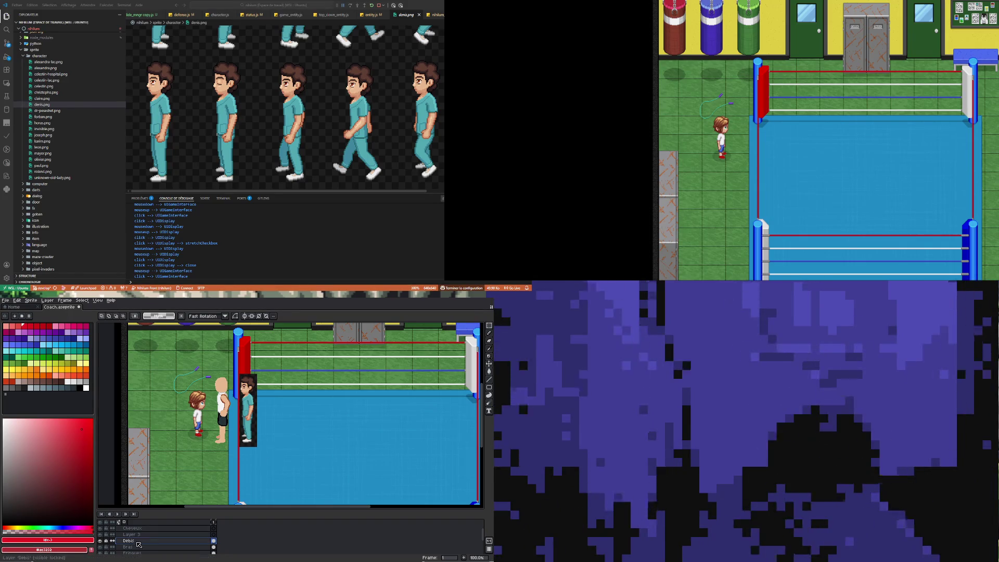
# Step: Correct the Debis layer's name to Denis and move it above Layer 3
pyautogui.doubleClick(129, 540)
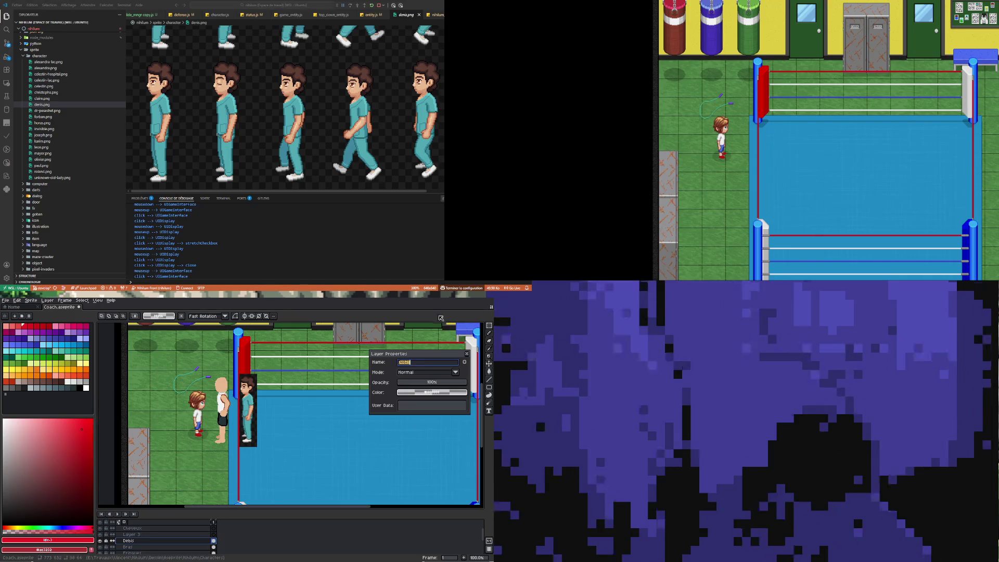
pyautogui.click(409, 363)
pyautogui.press('BackSpace')
pyautogui.write('n')
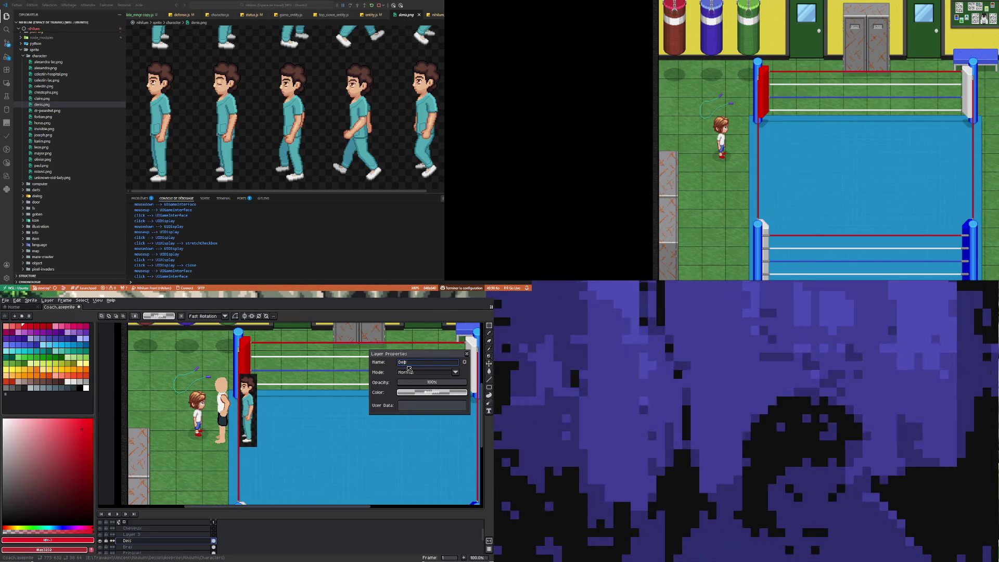
pyautogui.press('Return')
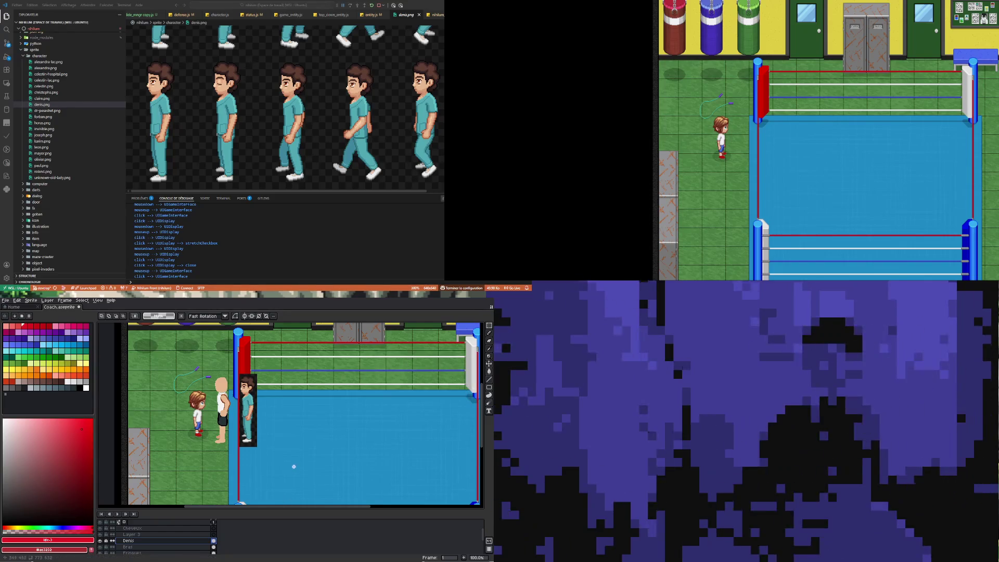
pyautogui.moveTo(146, 544); pyautogui.dragTo(152, 535)
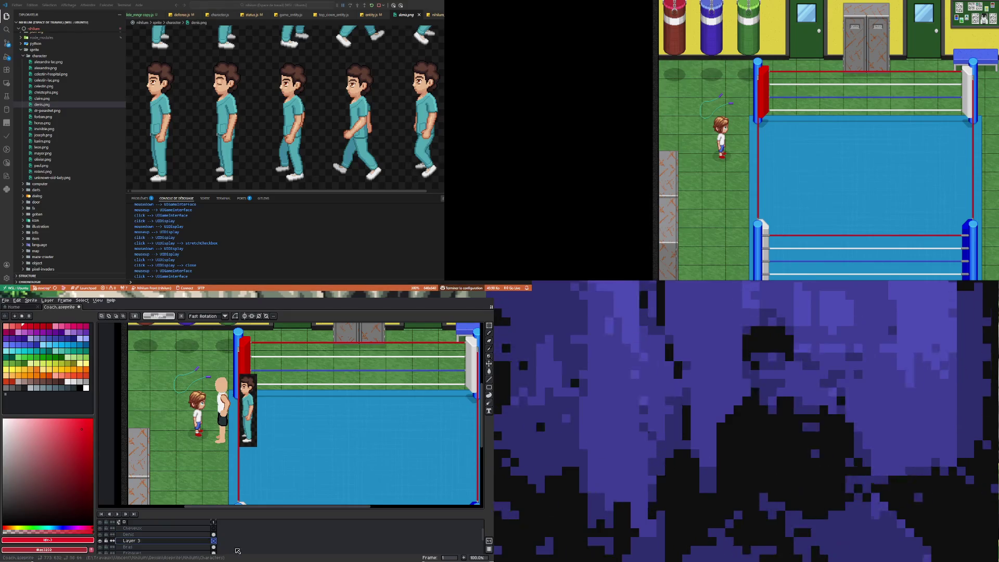
# Step: Rename Layer 3 to Gant
pyautogui.doubleClick(141, 544)
pyautogui.write('Gant')
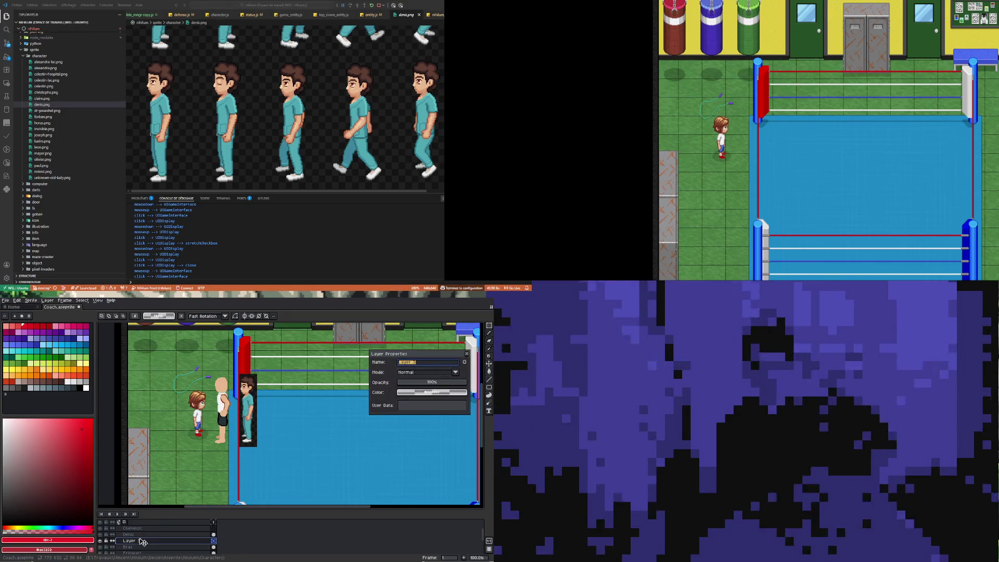
pyautogui.press('Return')
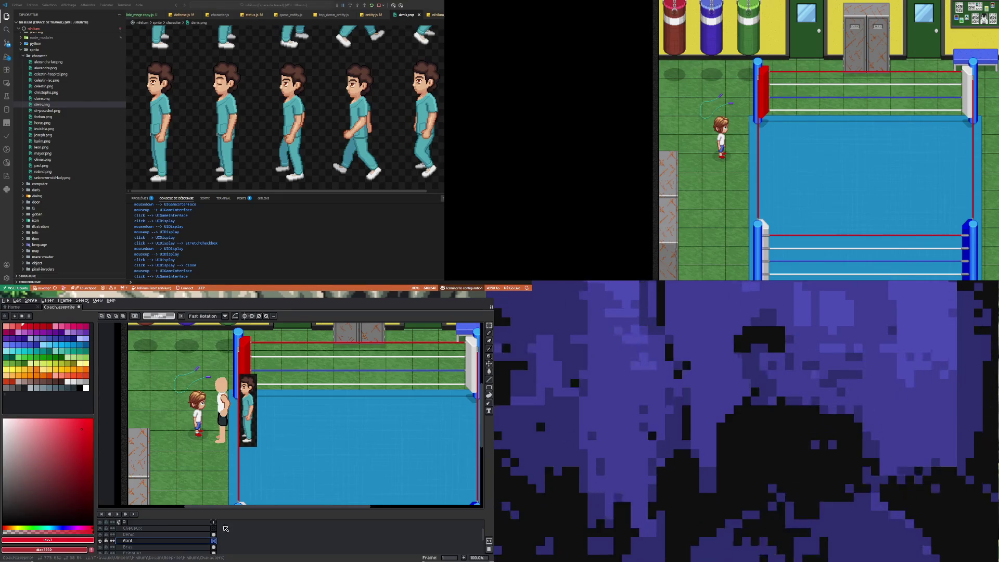
# Step: Zoom in on the coach and eyedrop the brown outline colour of his arm
pyautogui.scroll(2, 228, 439)
pyautogui.scroll(-2, 228, 440)
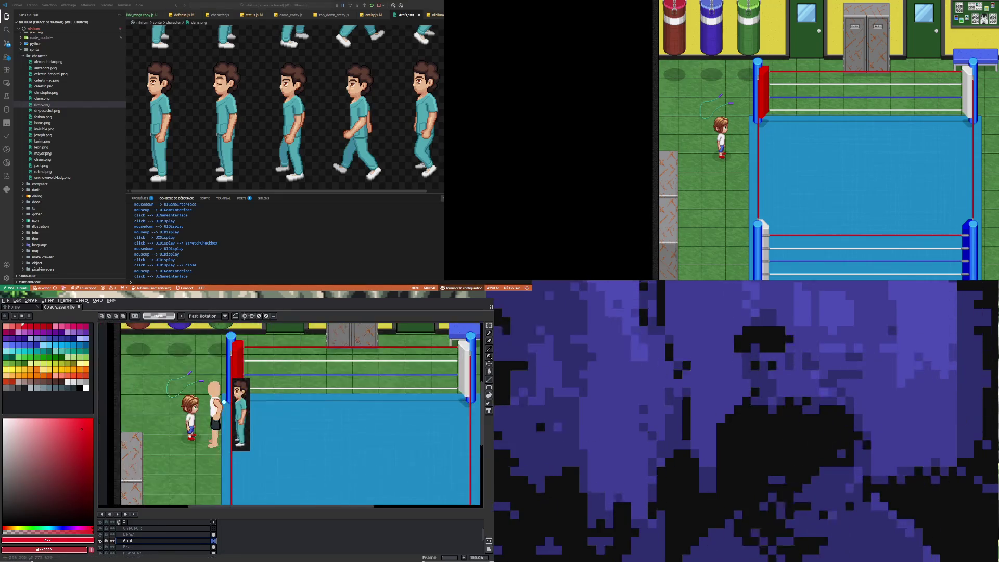
pyautogui.scroll(1, 228, 440)
pyautogui.scroll(1, 226, 432)
pyautogui.scroll(-2, 226, 432)
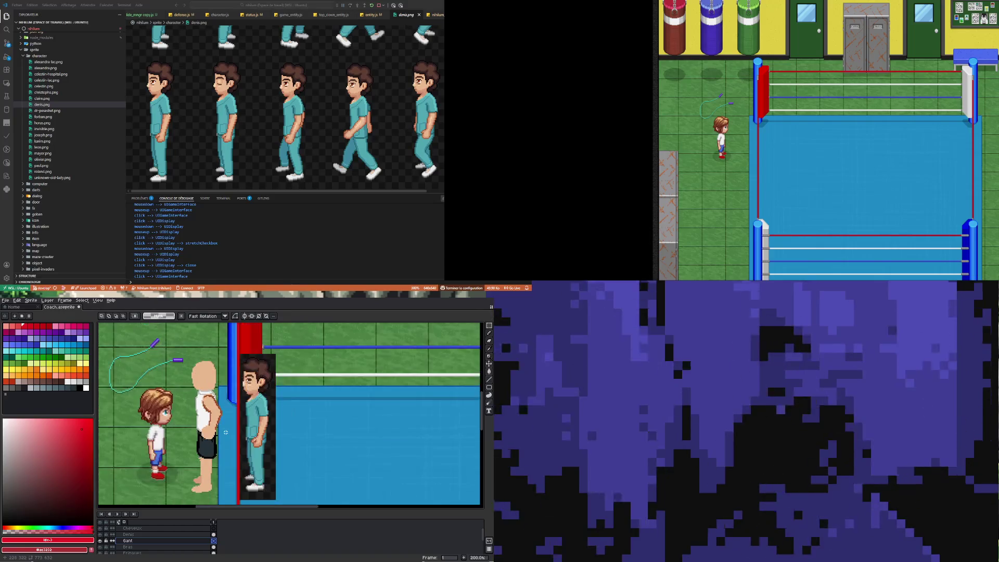
pyautogui.scroll(1, 184, 356)
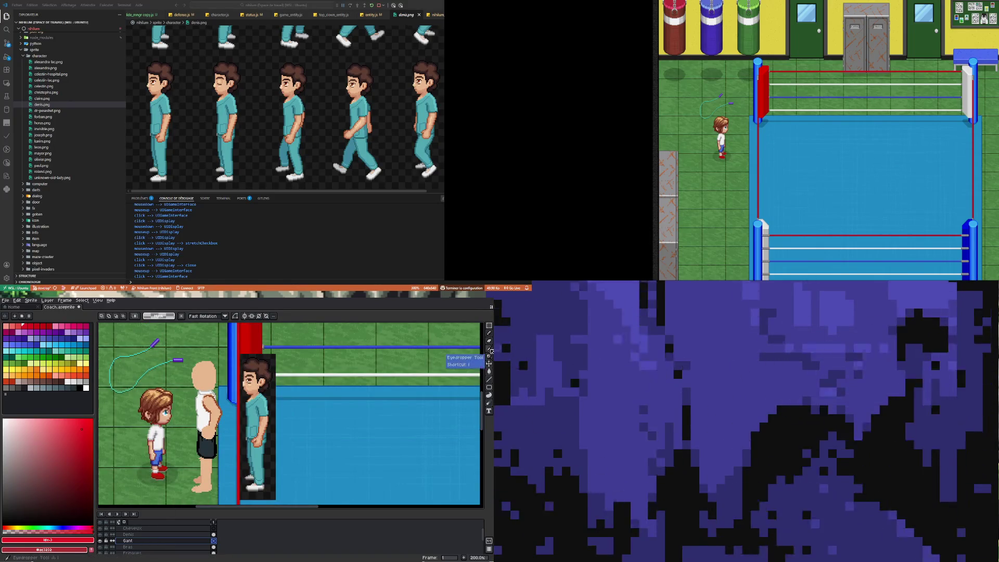
pyautogui.scroll(4, 219, 416)
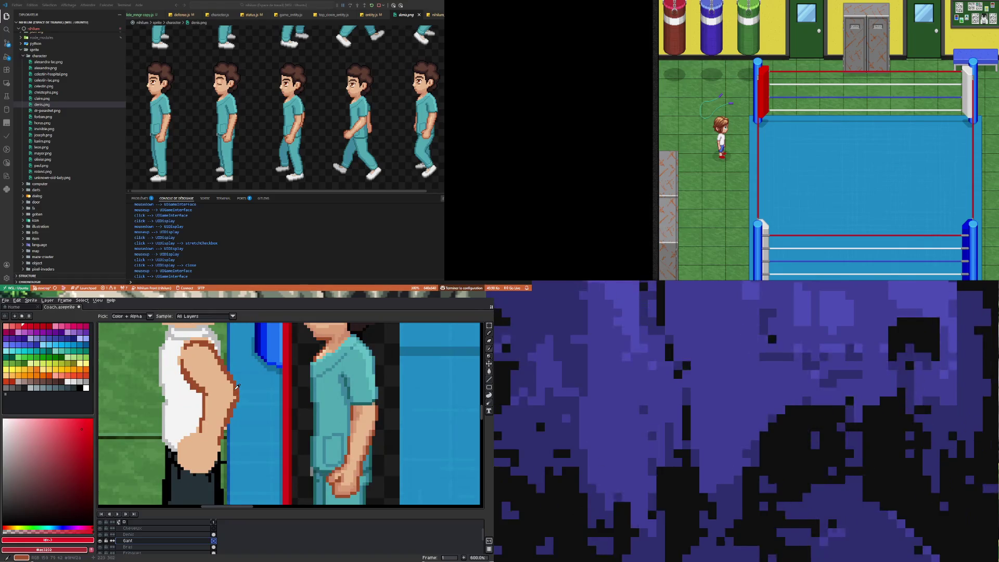
pyautogui.click(219, 416)
pyautogui.scroll(-4, 219, 416)
pyautogui.scroll(1, 219, 424)
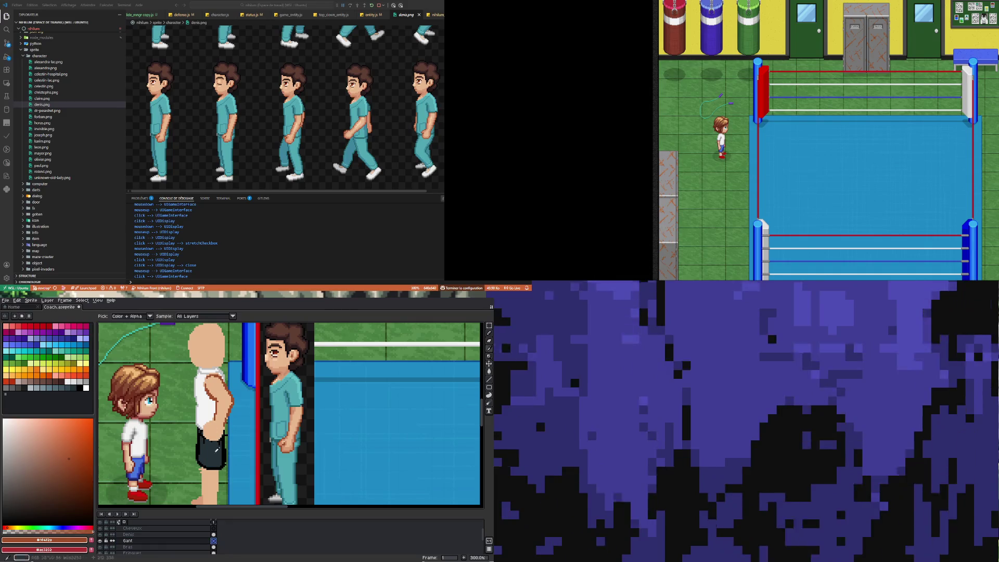
# Step: Choose the red palette swatch as the drawing colour
pyautogui.click(28, 328)
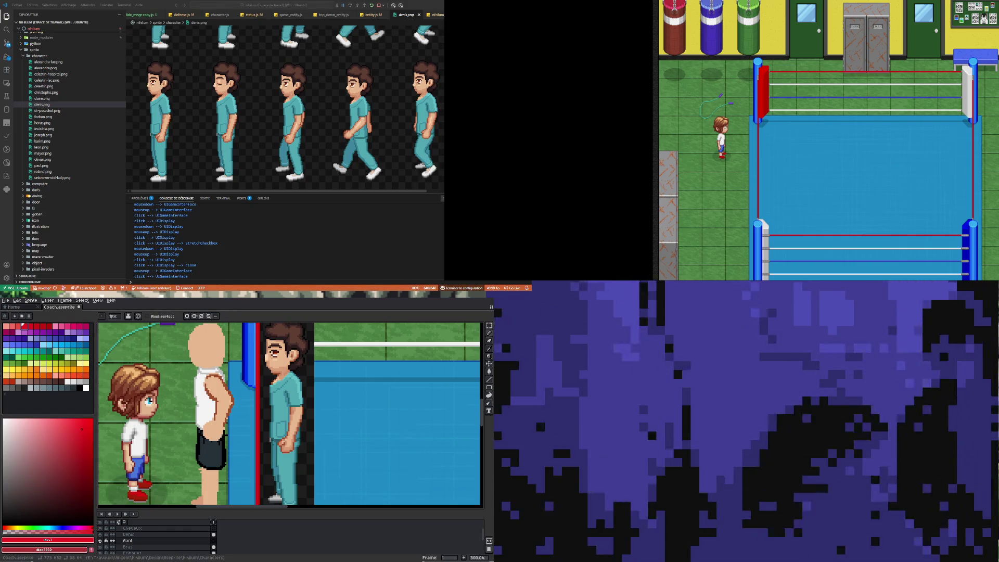
pyautogui.scroll(-1, 185, 400)
pyautogui.scroll(3, 185, 399)
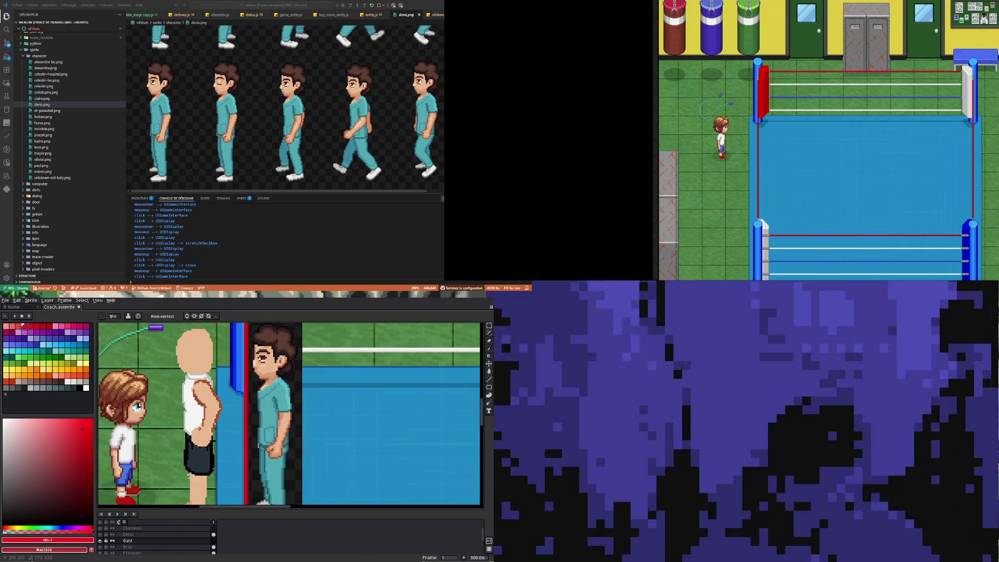
pyautogui.scroll(-5, 185, 399)
pyautogui.scroll(2, 199, 429)
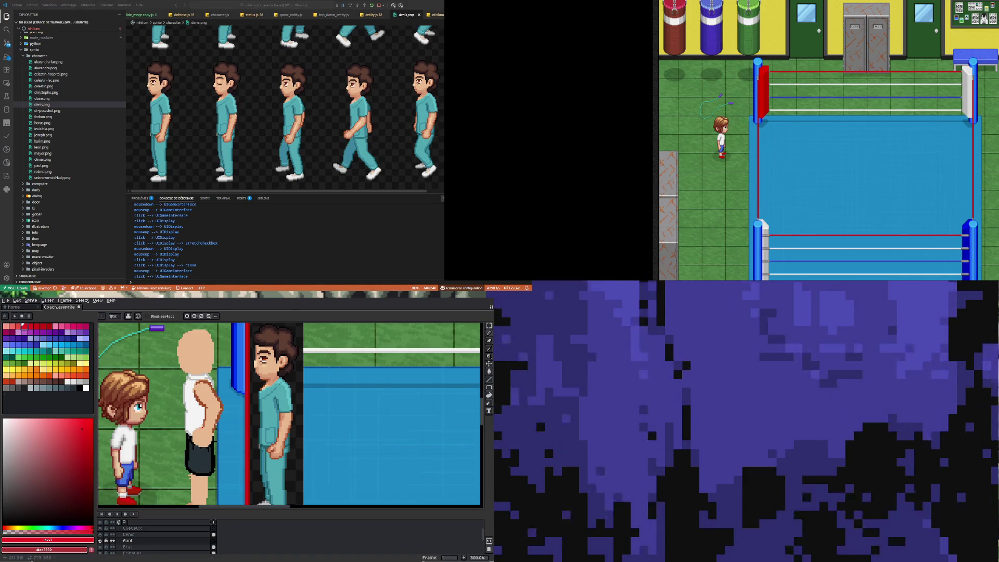
# Step: Draw a red glove around the coach's hand, thicken its right side, then undo the last stroke
pyautogui.moveTo(195, 429)
pyautogui.mouseDown()
pyautogui.moveTo(197, 440)
pyautogui.moveTo(206, 431)
pyautogui.moveTo(193, 443)
pyautogui.moveTo(206, 429)
pyautogui.mouseUp()
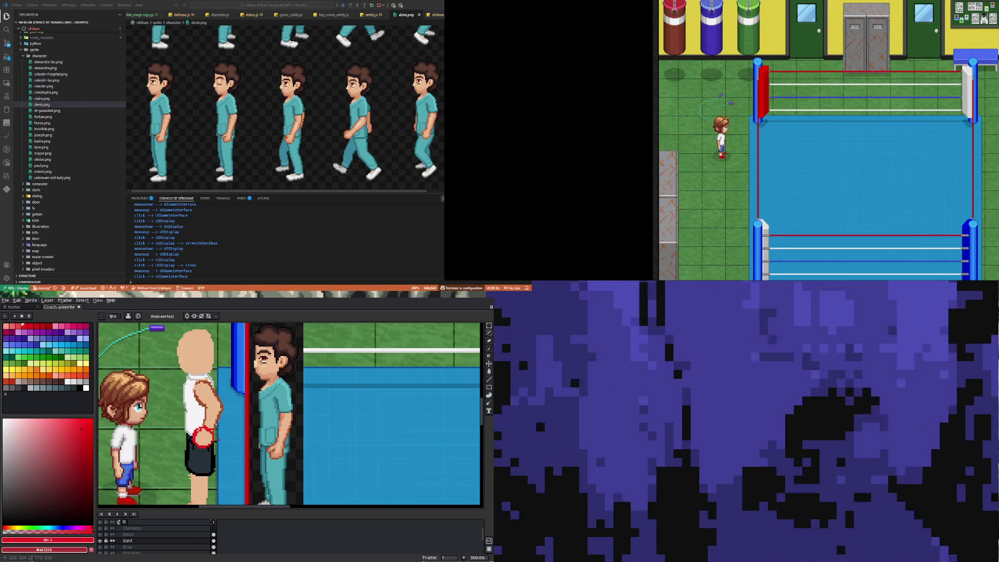
pyautogui.moveTo(206, 430); pyautogui.dragTo(208, 421)
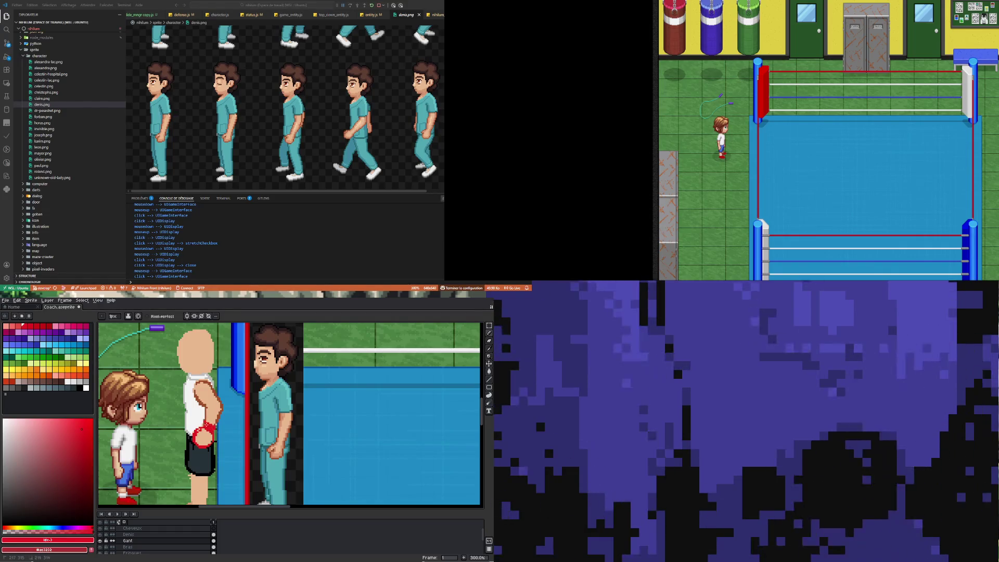
pyautogui.moveTo(208, 424); pyautogui.dragTo(207, 438)
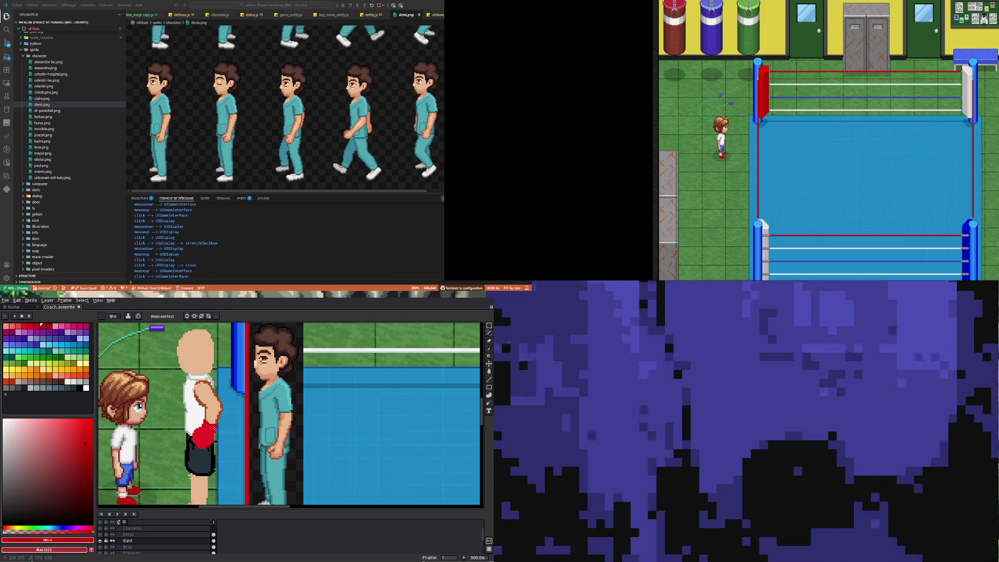
pyautogui.hotkey('ctrl', 'z')
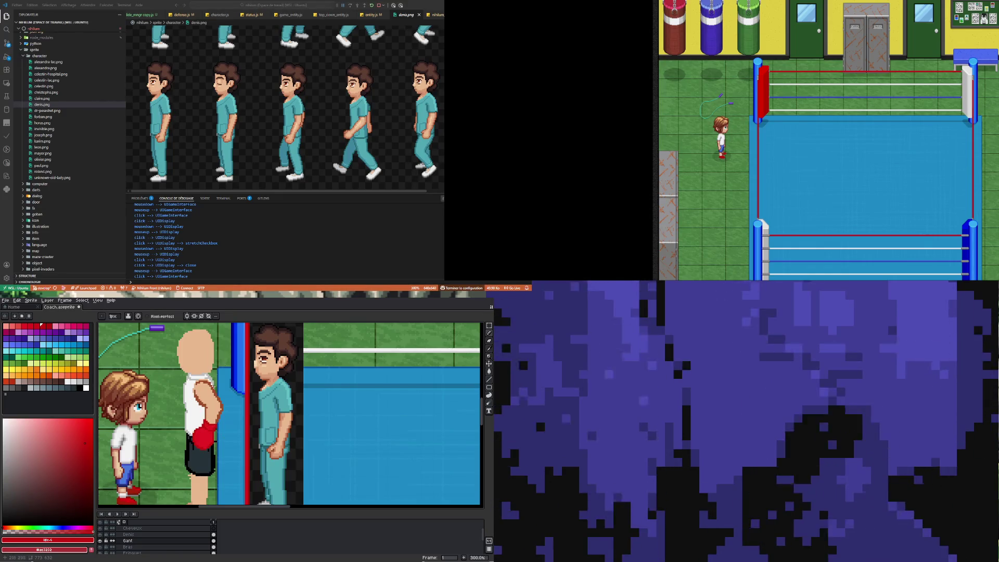
# Step: Eyedrop the brown arm outline and switch to the Bras layer with a 2-pixel pencil
pyautogui.press('i')
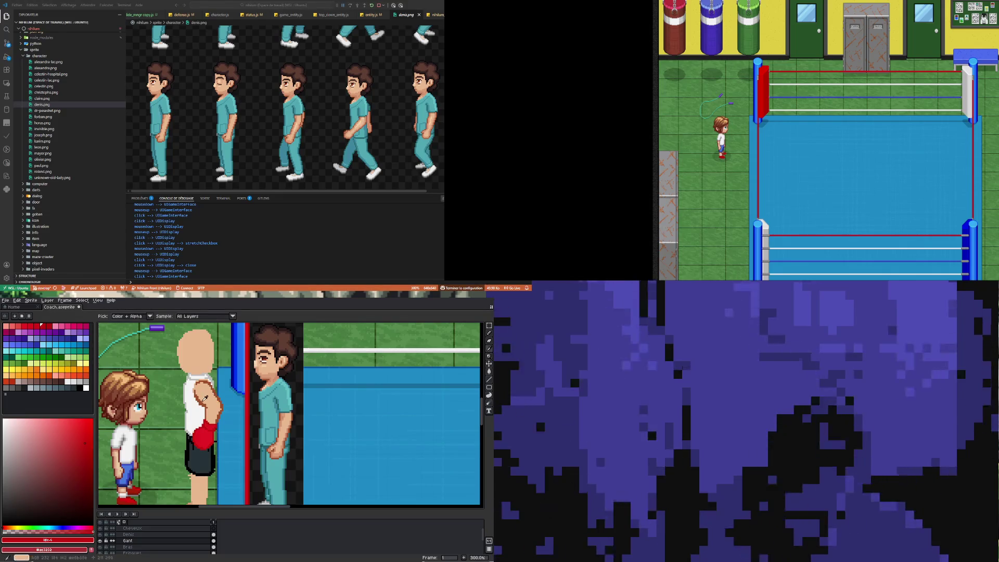
pyautogui.click(202, 401)
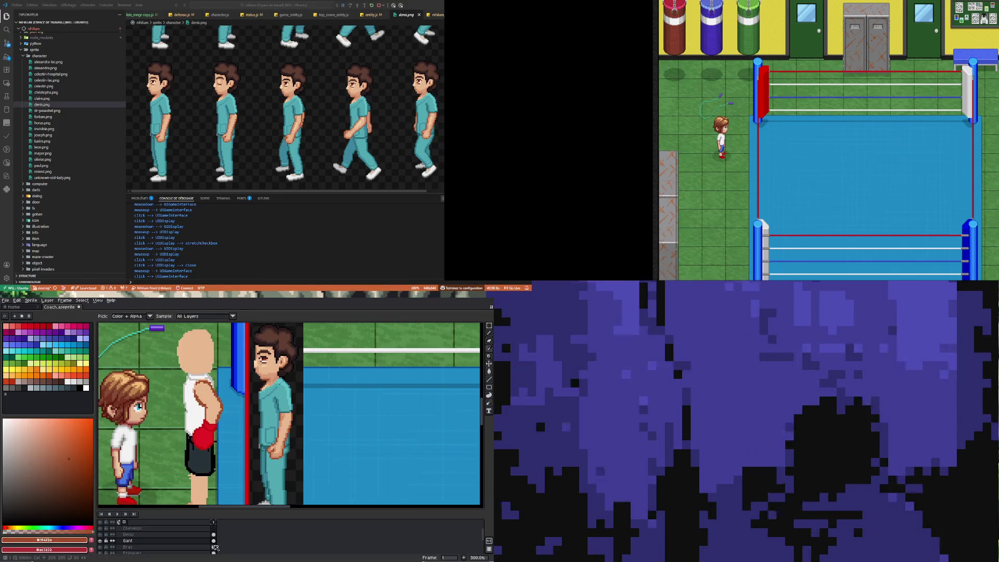
pyautogui.press('Down')
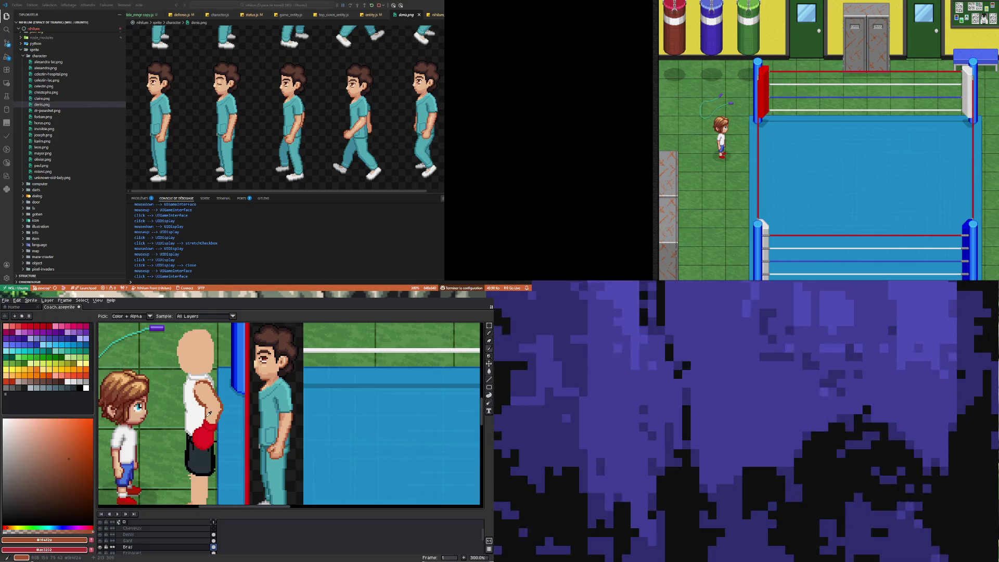
pyautogui.press('b')
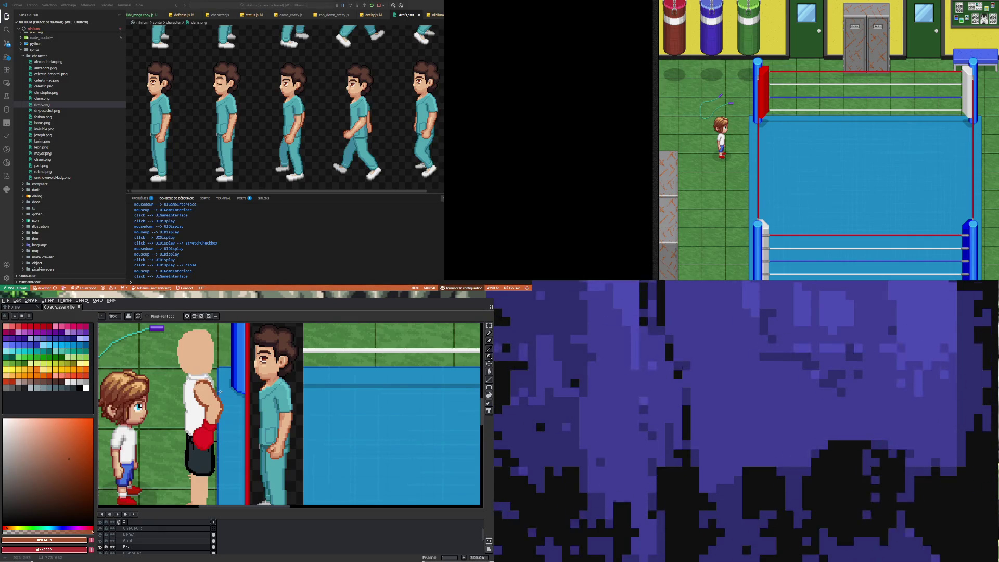
pyautogui.press('e')
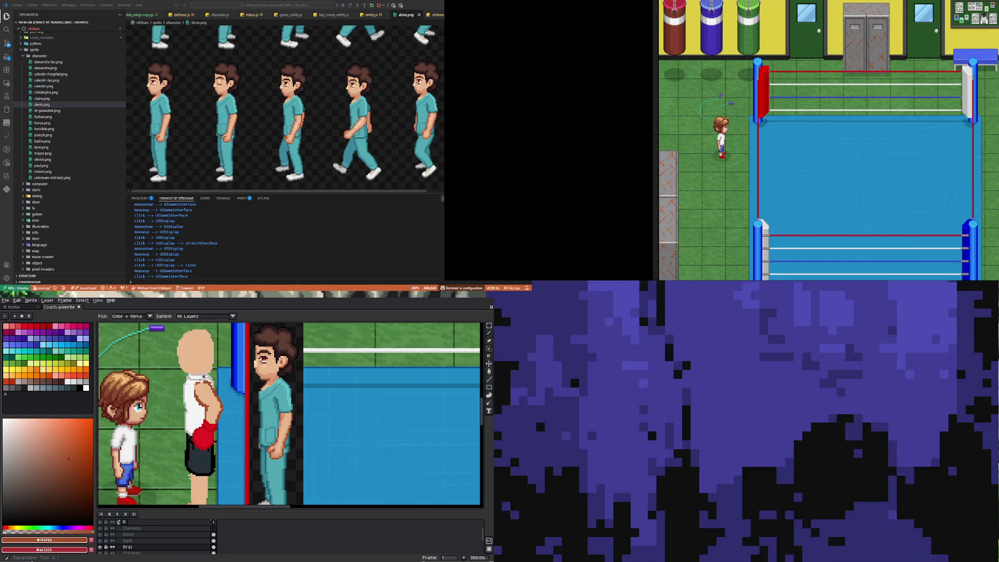
# Step: Sample the grey of the white shirt and undo the last shirt stroke
pyautogui.click(199, 376)
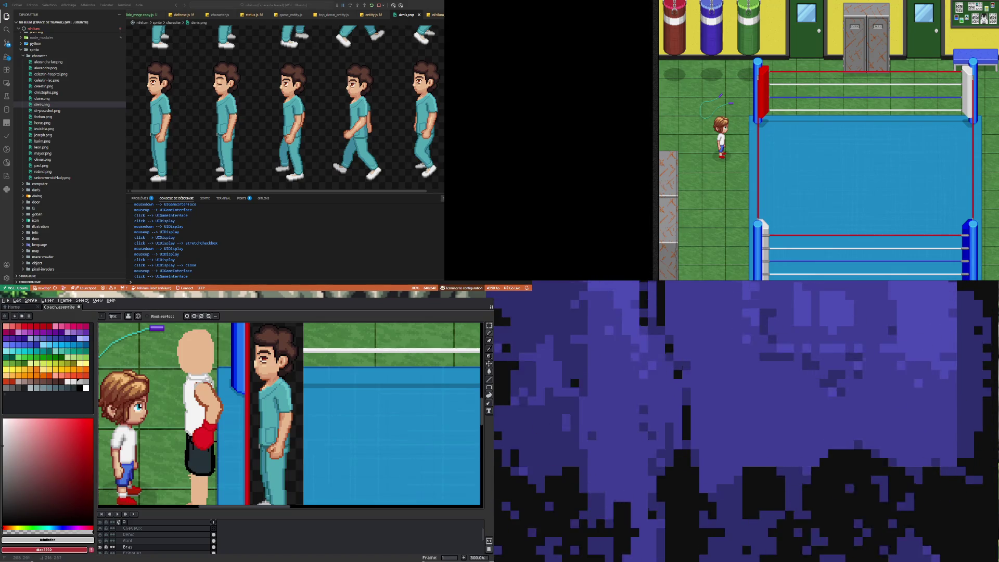
pyautogui.hotkey('ctrl', 'z')
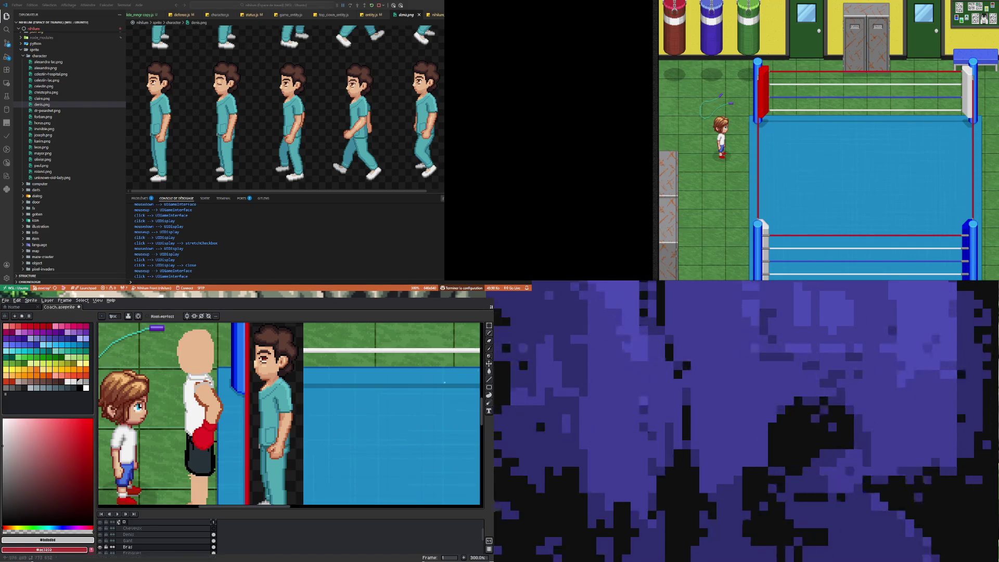
pyautogui.scroll(-3, 209, 457)
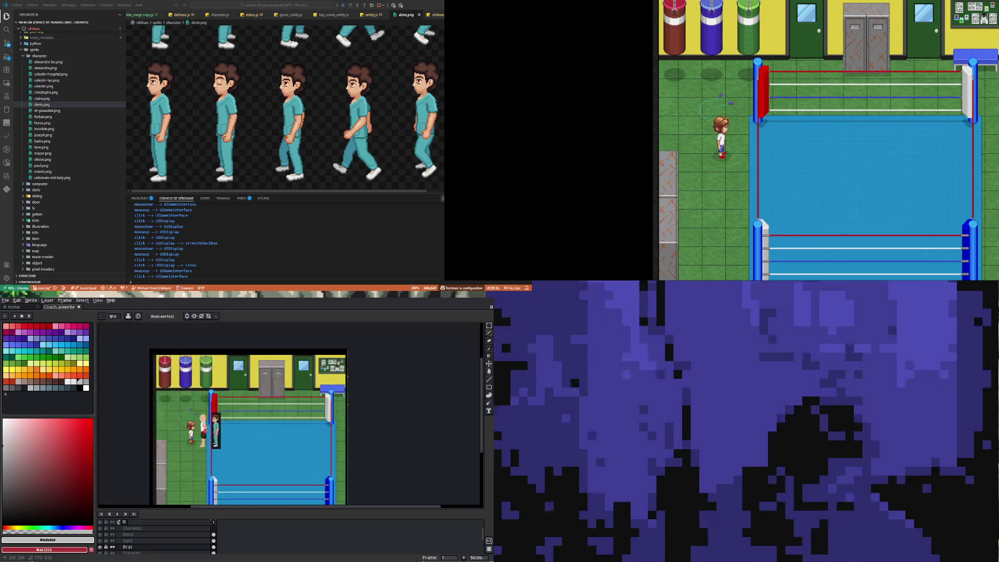
# Step: Pick a grey palette swatch and shade the top of the white shirt
pyautogui.scroll(5, 200, 442)
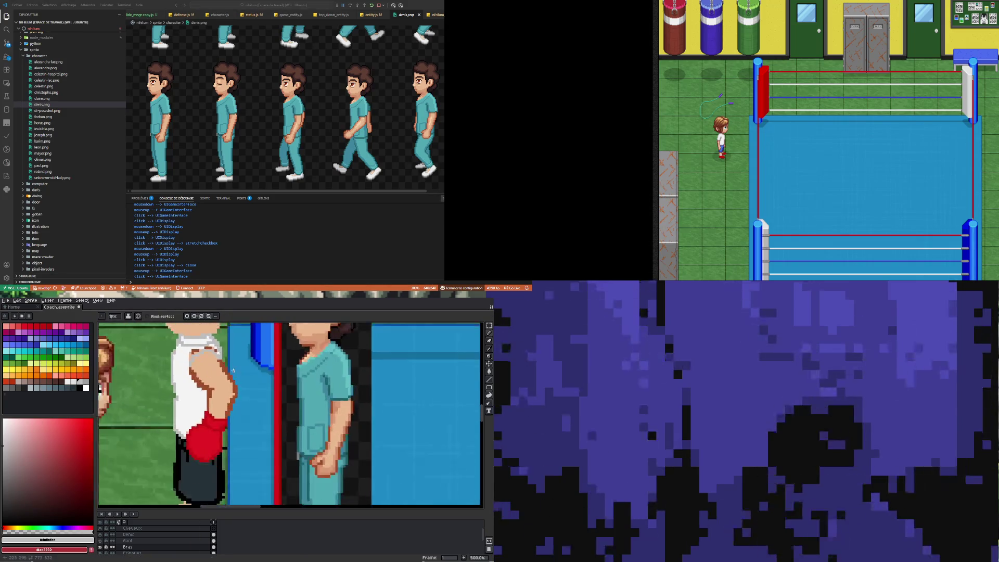
pyautogui.scroll(-3, 215, 356)
pyautogui.scroll(2, 215, 357)
pyautogui.scroll(2, 197, 380)
pyautogui.keyDown('alt'); pyautogui.click(172, 394); pyautogui.keyUp('alt')
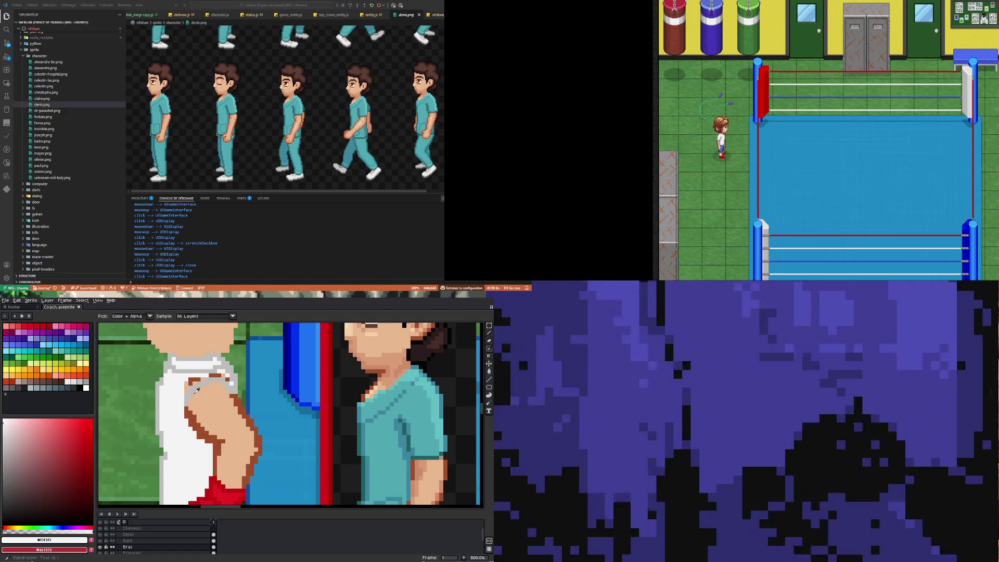
pyautogui.keyDown('alt'); pyautogui.click(191, 393); pyautogui.keyUp('alt')
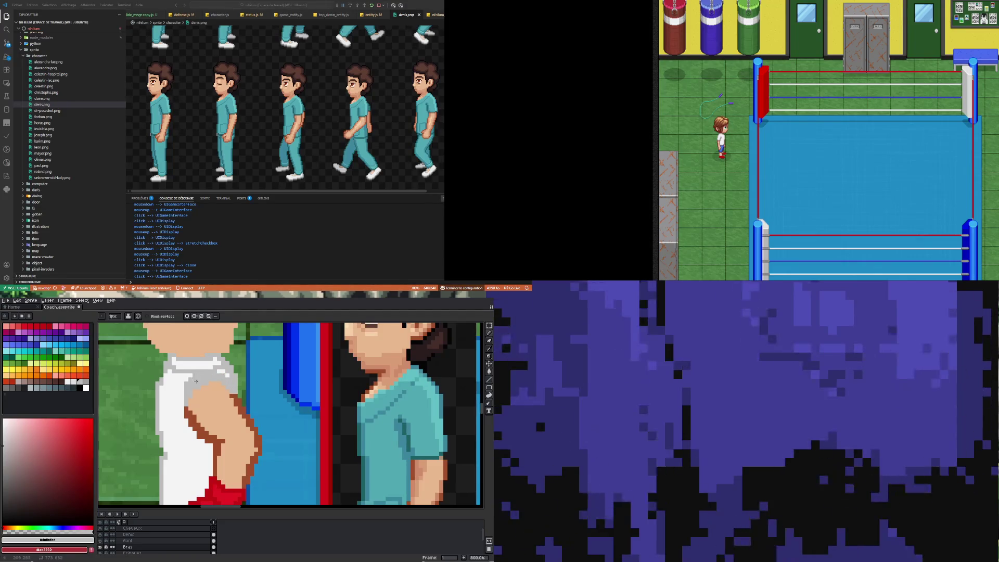
pyautogui.click(83, 380)
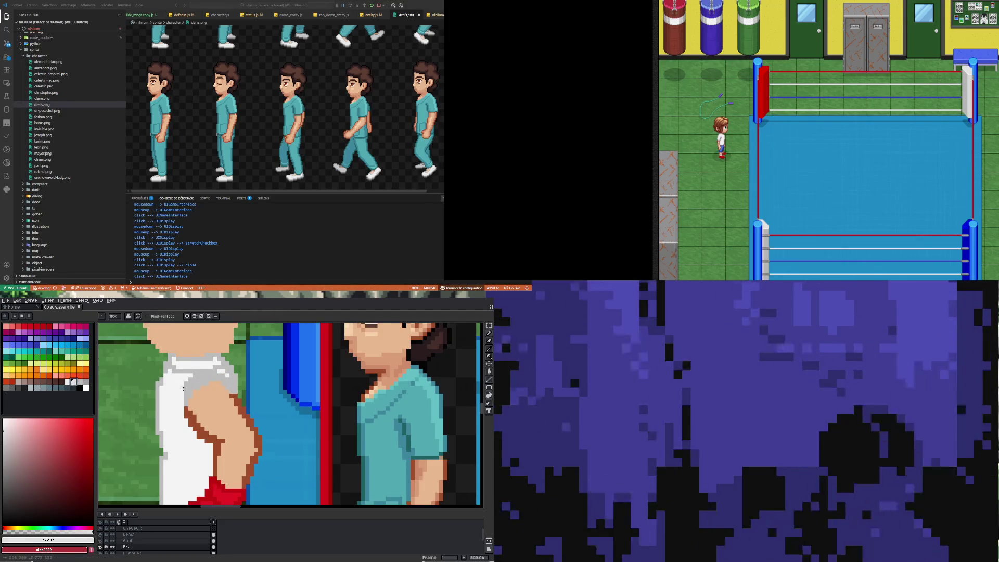
pyautogui.moveTo(177, 364); pyautogui.dragTo(191, 384)
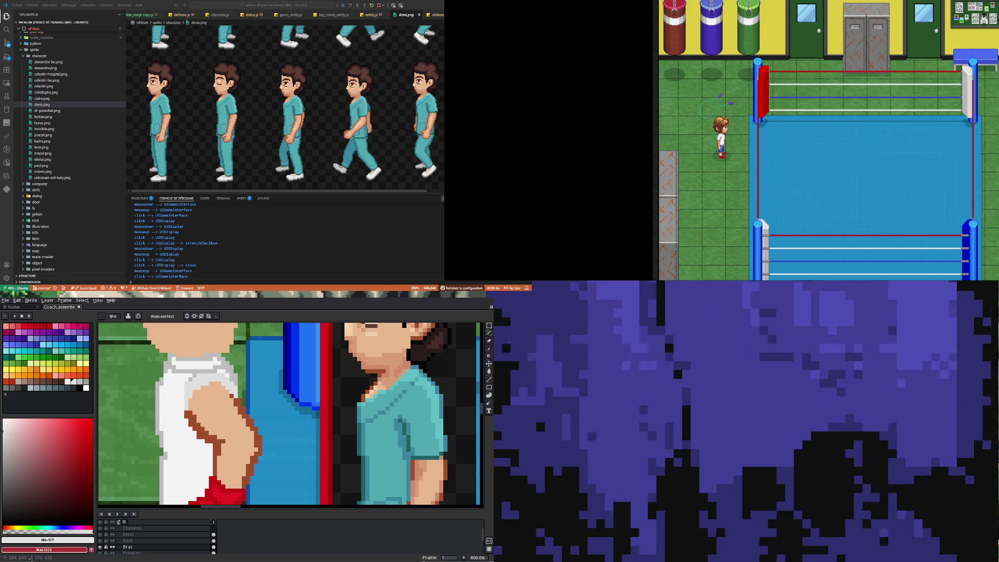
# Step: Add grey pixels on the shirt near the shoulder and undo the accidental arm shift
pyautogui.keyDown('alt'); pyautogui.click(213, 389); pyautogui.keyUp('alt')
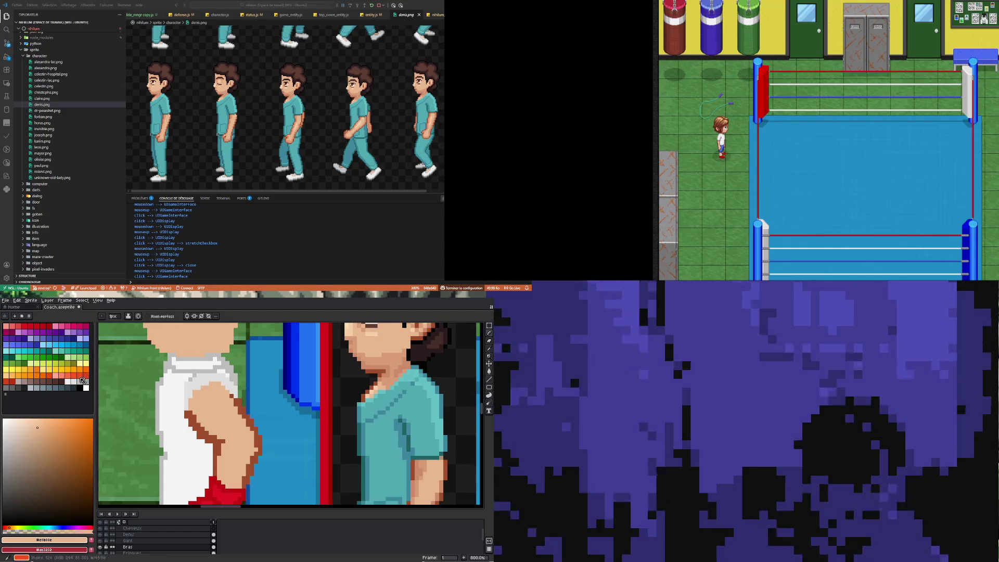
pyautogui.keyDown('alt'); pyautogui.click(185, 385); pyautogui.keyUp('alt')
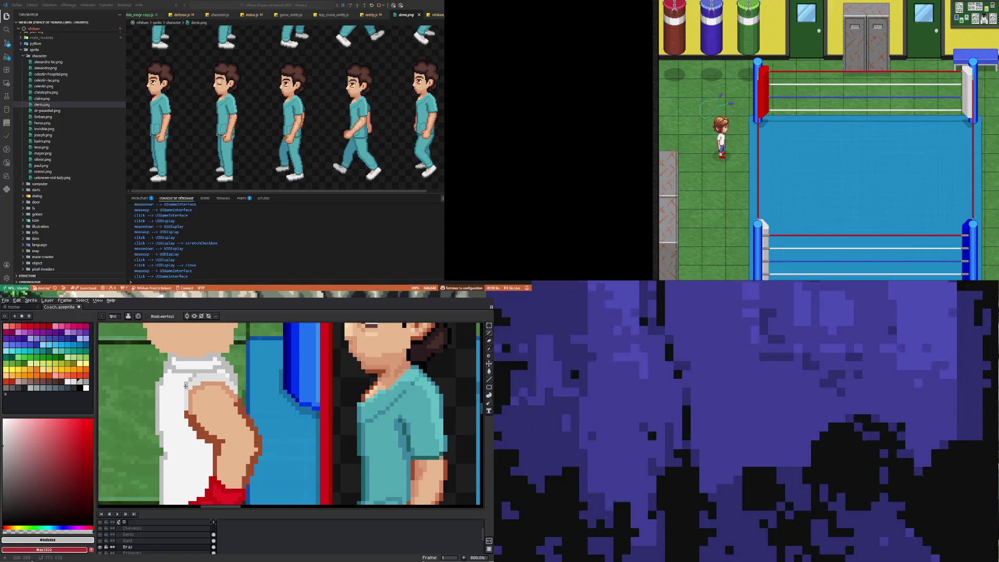
pyautogui.click(227, 377)
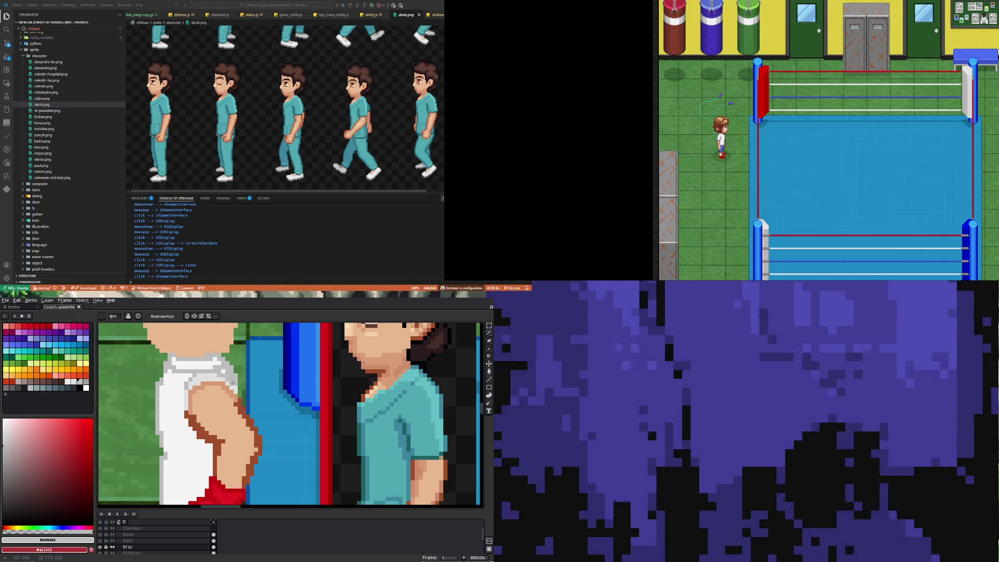
pyautogui.keyDown('alt'); pyautogui.click(225, 376); pyautogui.keyUp('alt')
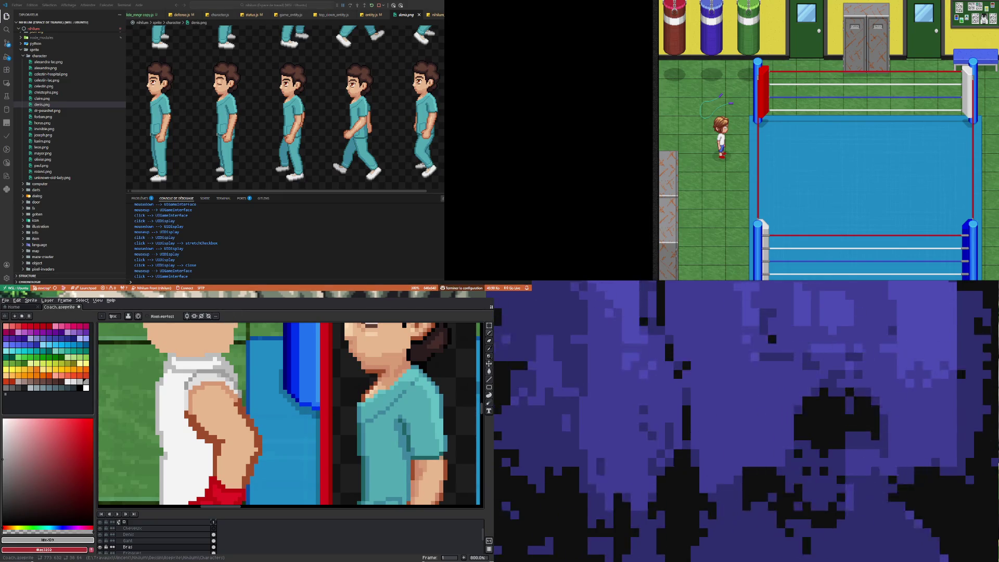
pyautogui.scroll(-5, 241, 418)
pyautogui.scroll(1, 241, 437)
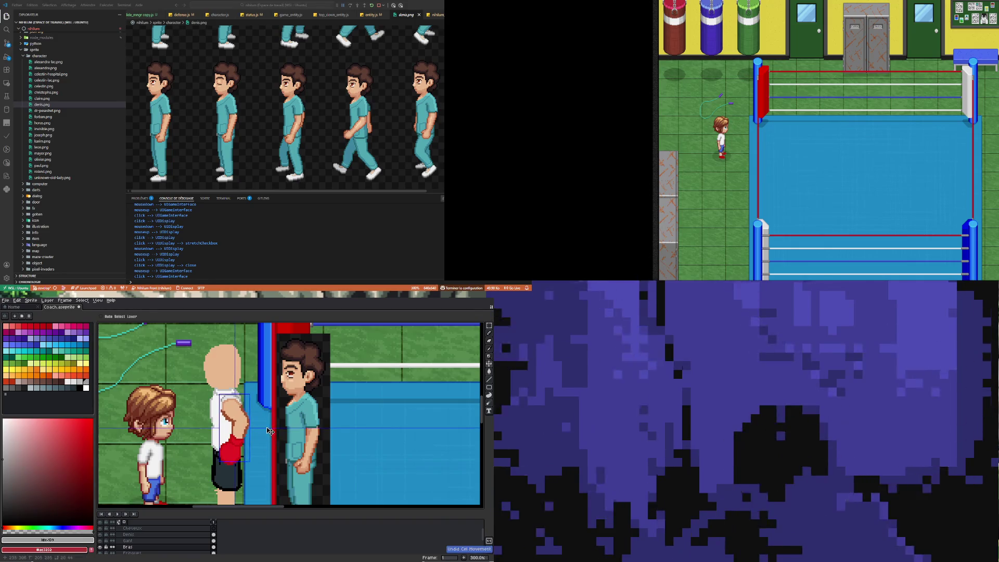
pyautogui.hotkey('ctrl', 'z')
pyautogui.scroll(1, 234, 410)
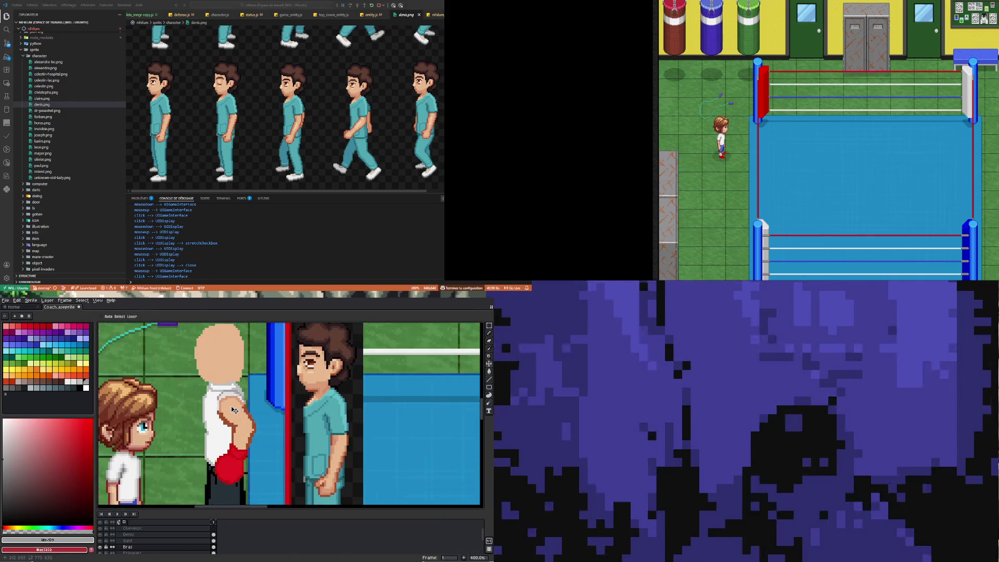
pyautogui.scroll(-1, 233, 409)
pyautogui.scroll(2, 229, 416)
# Step: Sample a brown from the coach's arm and adjust its hue, saturation and brightness
pyautogui.press('i')
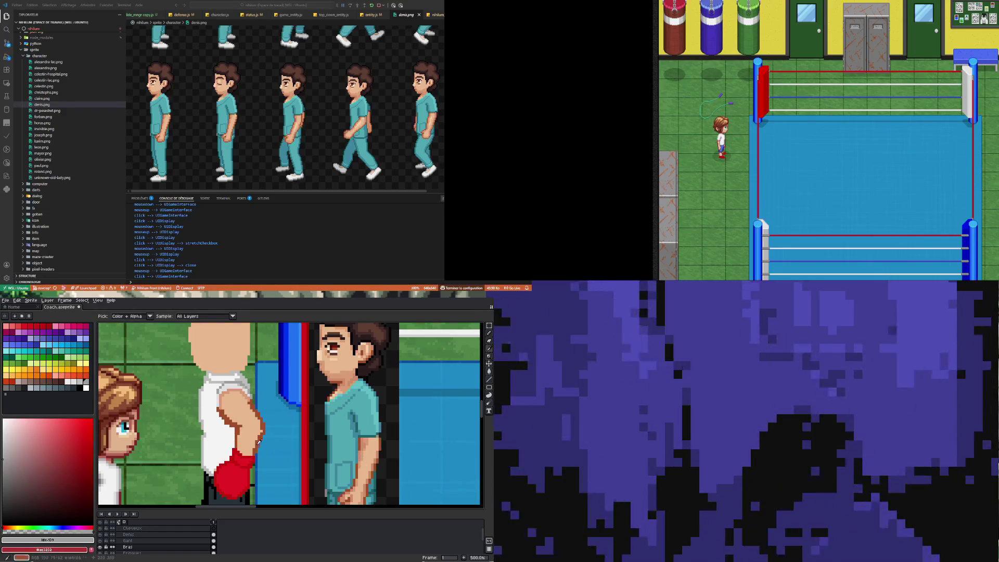
pyautogui.click(232, 420)
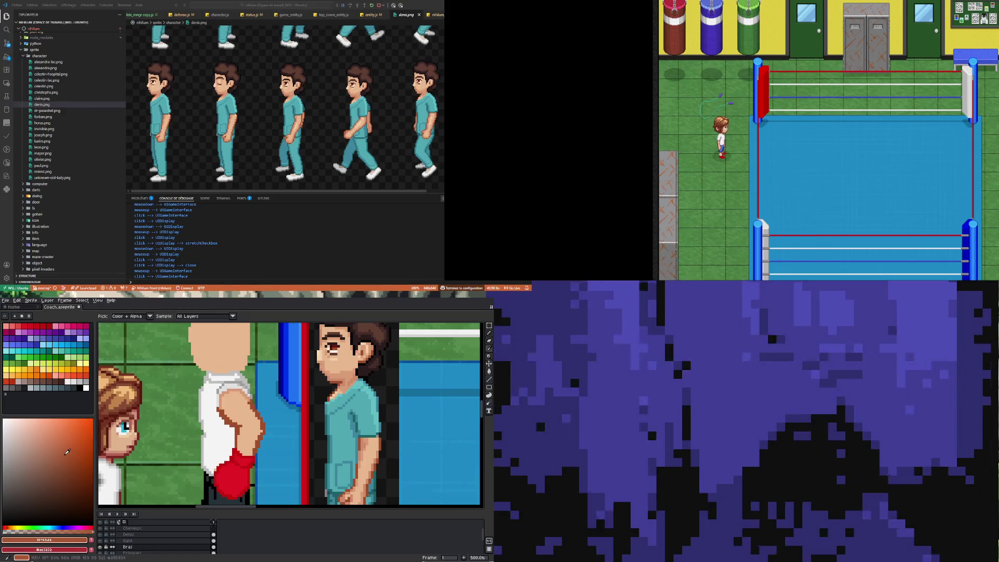
pyautogui.click(11, 527)
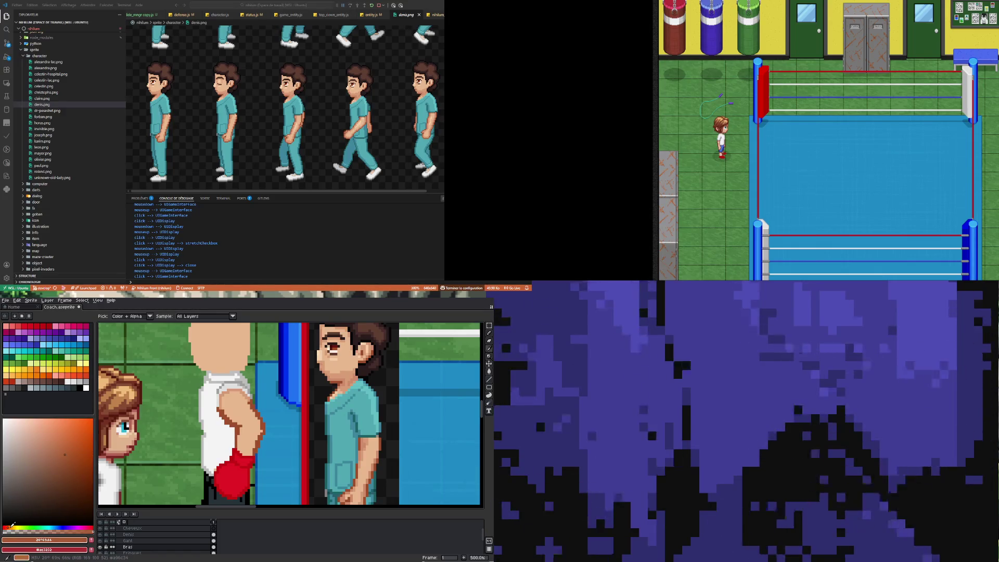
pyautogui.click(59, 448)
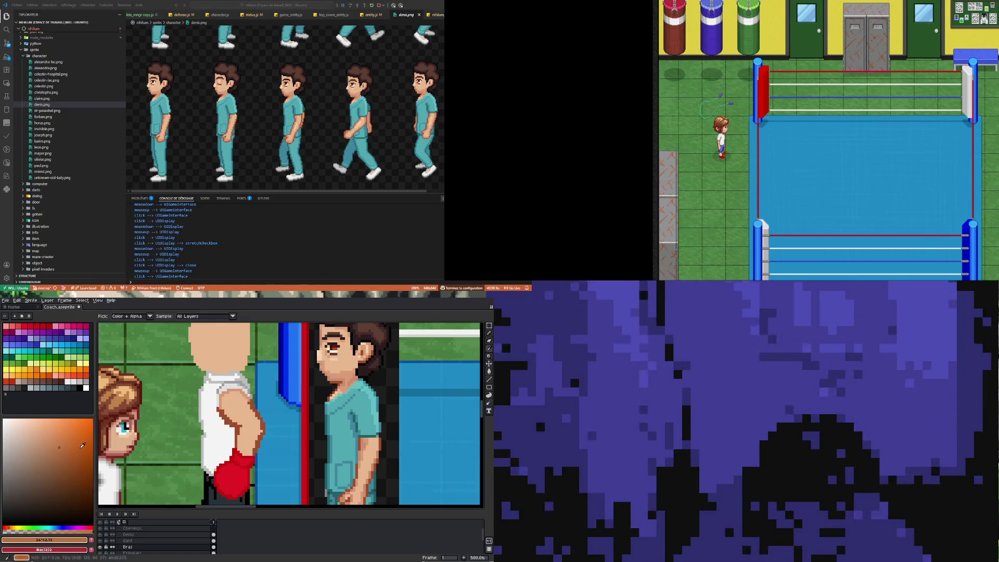
pyautogui.click(488, 371)
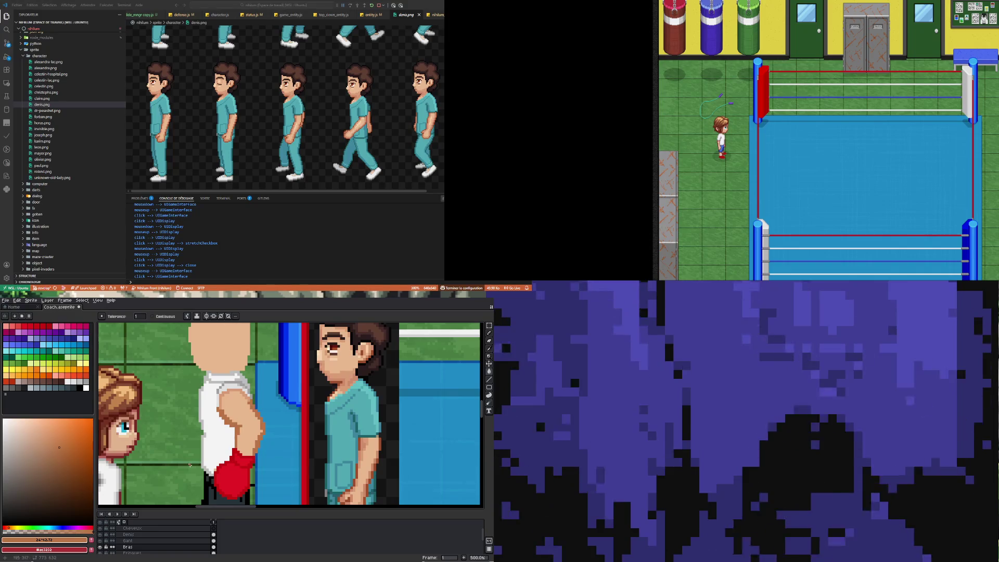
pyautogui.scroll(-2, 189, 465)
pyautogui.scroll(2, 202, 460)
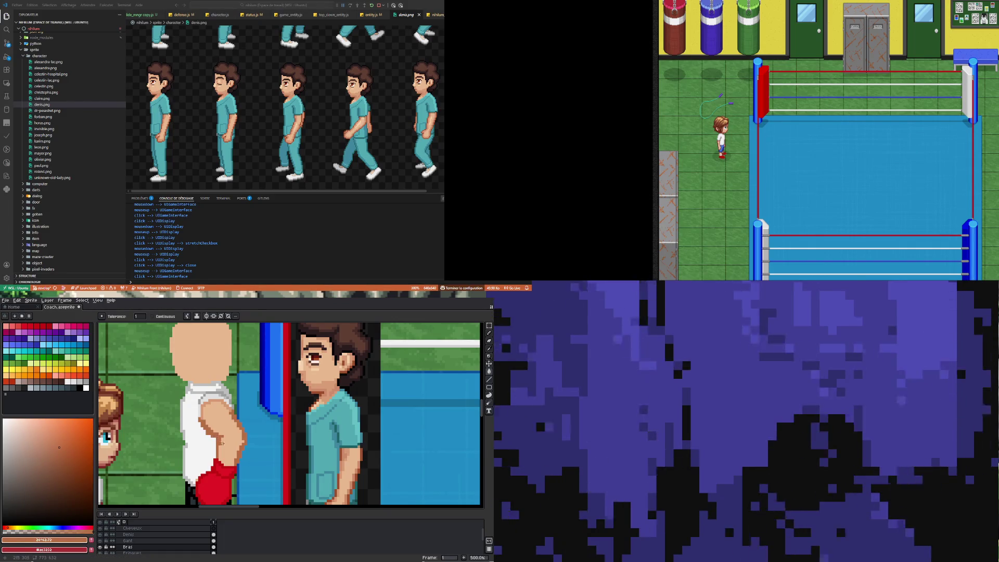
pyautogui.scroll(-2, 221, 442)
pyautogui.scroll(3, 215, 439)
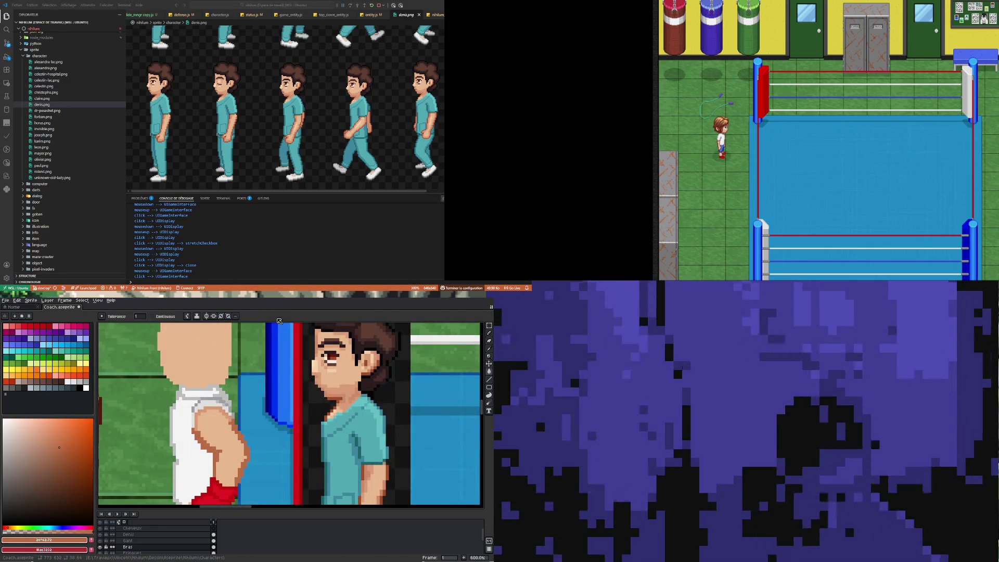
pyautogui.press('b')
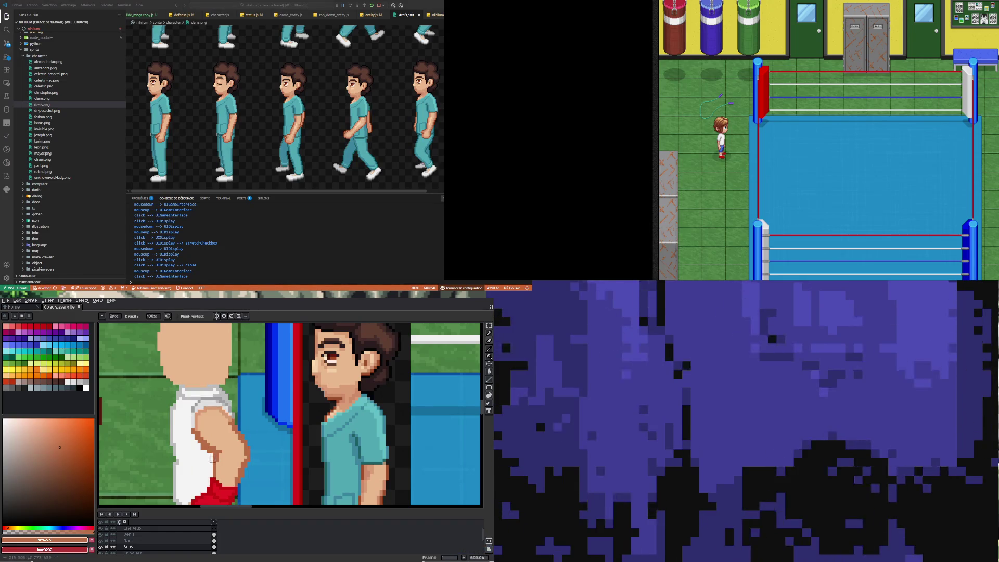
pyautogui.click(108, 316)
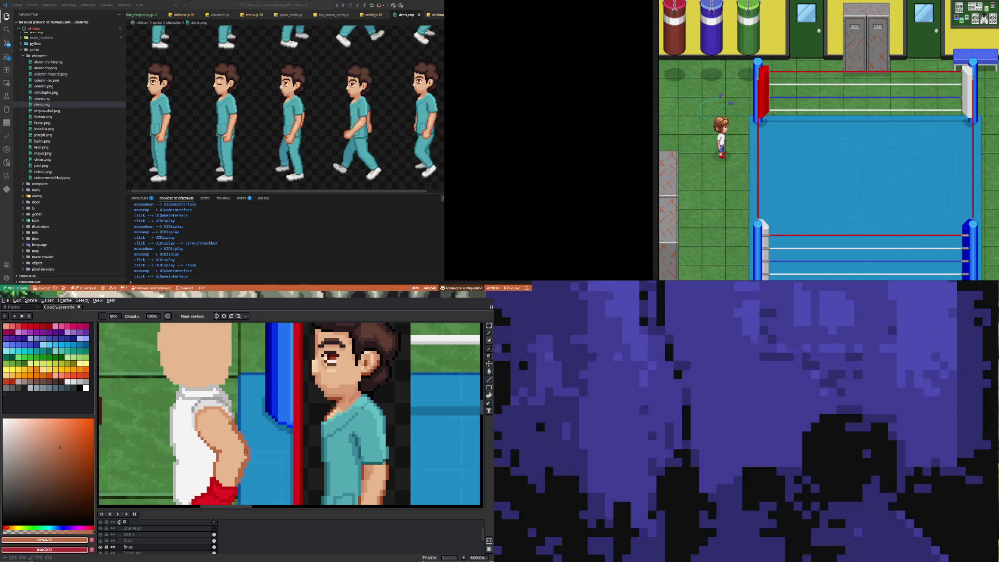
# Step: Eyedrop the skin tone #d99a73 from the coach's arm
pyautogui.keyDown('alt'); pyautogui.click(220, 407); pyautogui.keyUp('alt')
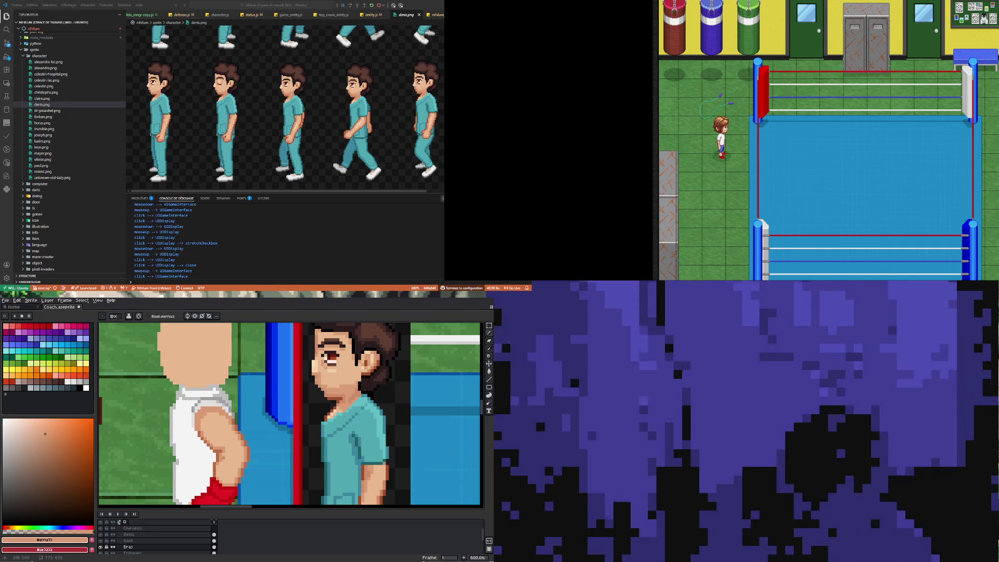
pyautogui.scroll(-5, 247, 389)
pyautogui.scroll(-2, 218, 456)
pyautogui.scroll(6, 218, 456)
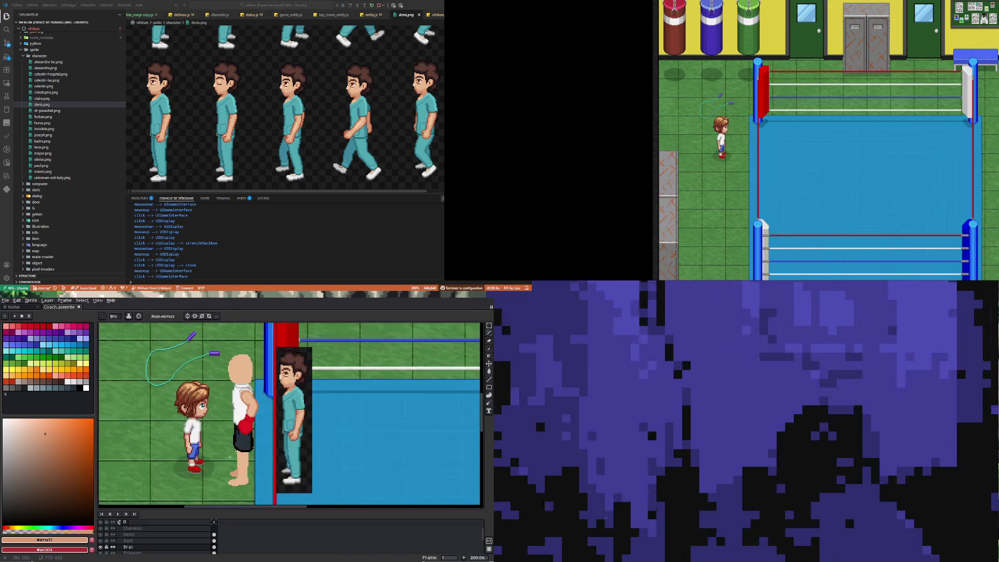
pyautogui.scroll(-4, 258, 474)
pyautogui.scroll(4, 257, 459)
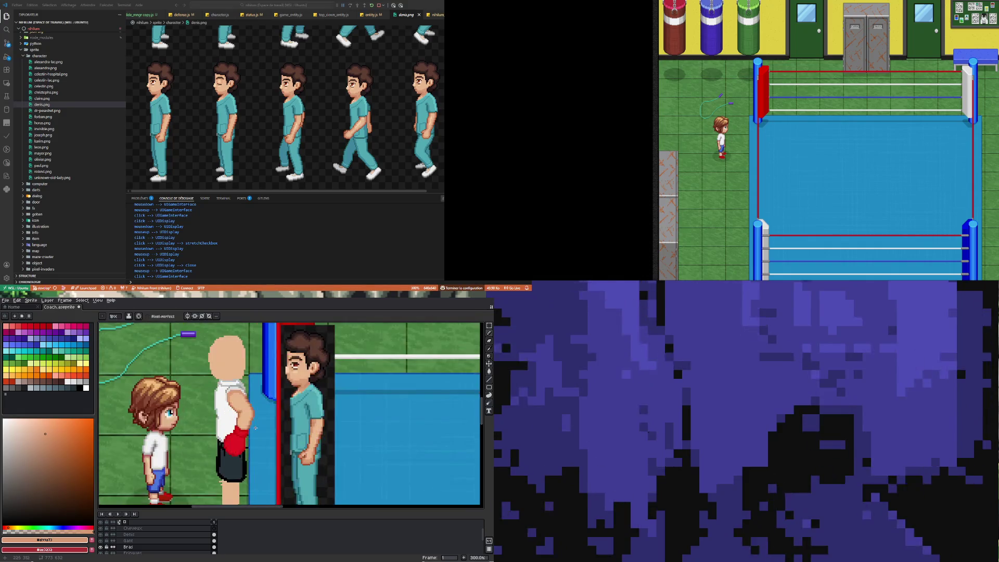
pyautogui.scroll(-3, 244, 432)
pyautogui.scroll(2, 230, 405)
pyautogui.scroll(1, 230, 406)
pyautogui.scroll(-3, 229, 409)
pyautogui.scroll(5, 227, 411)
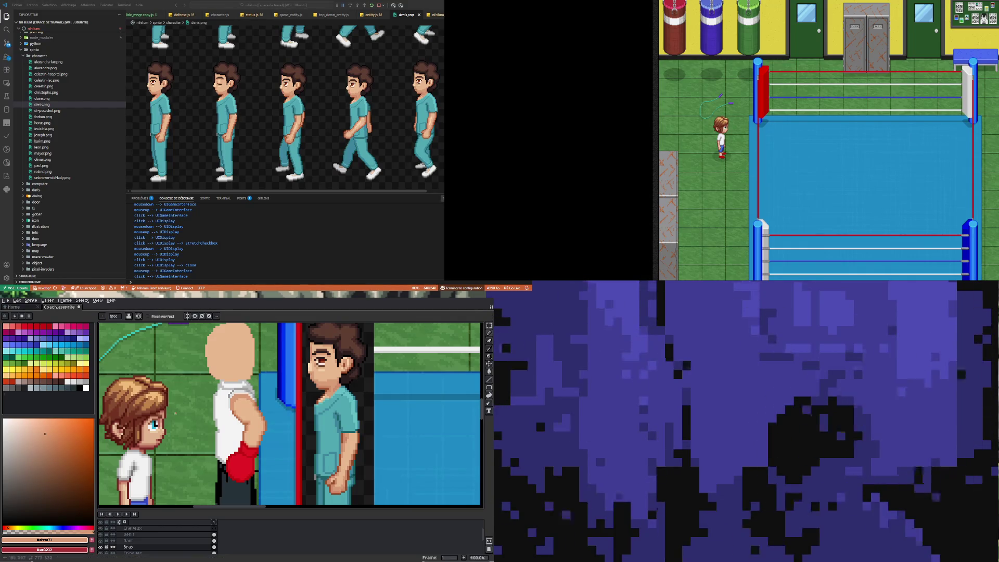
pyautogui.scroll(-2, 262, 452)
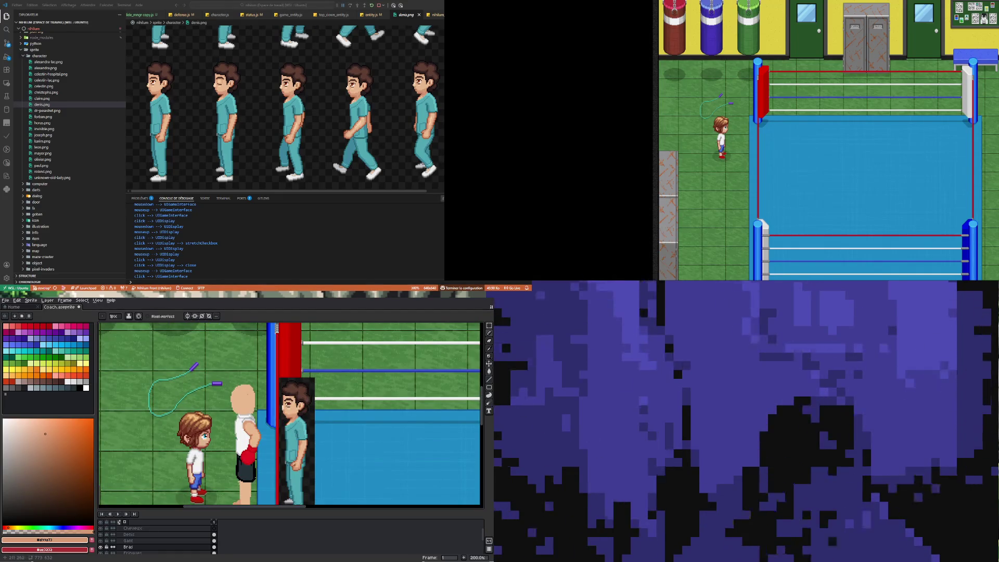
pyautogui.scroll(1, 258, 390)
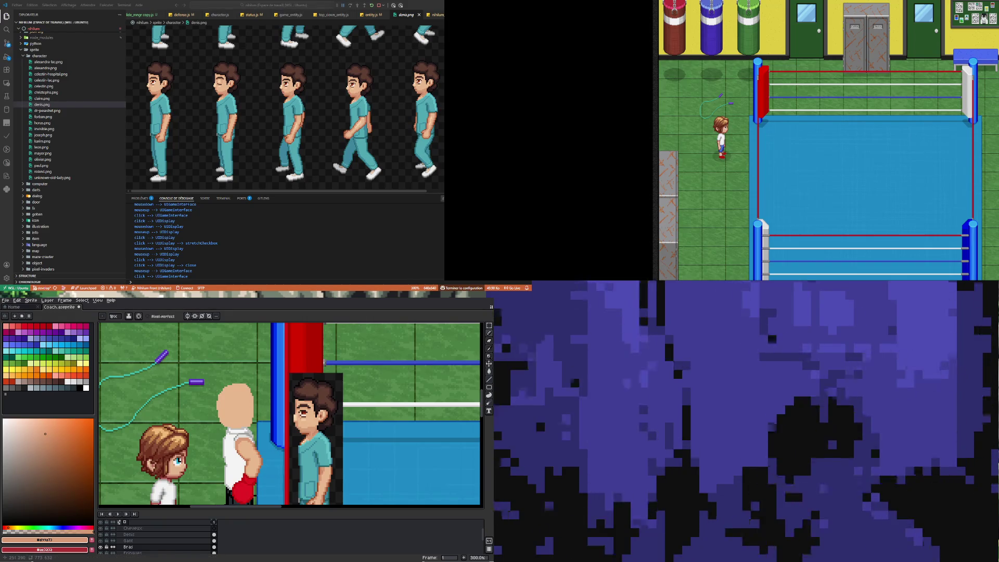
pyautogui.scroll(2, 244, 413)
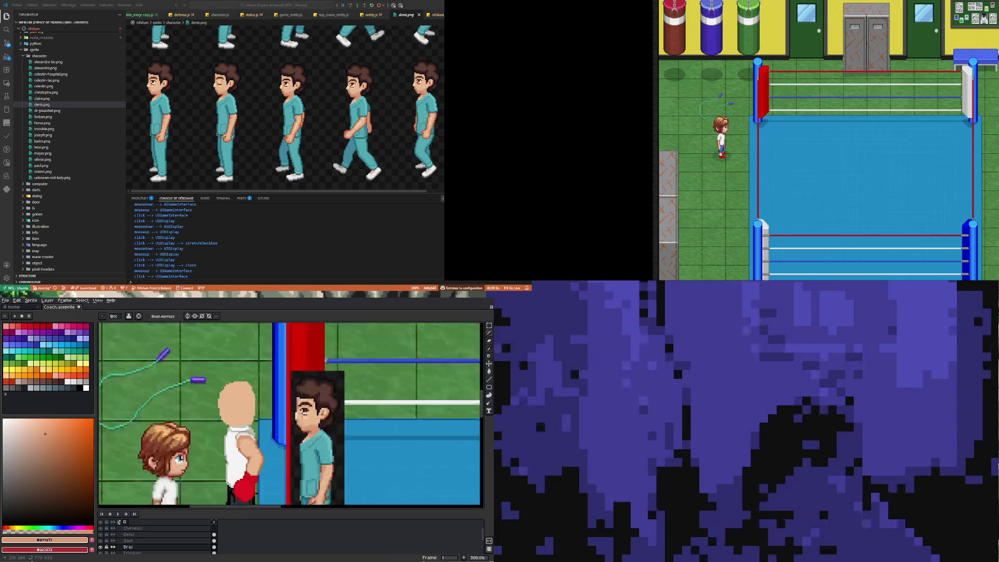
pyautogui.click(488, 364)
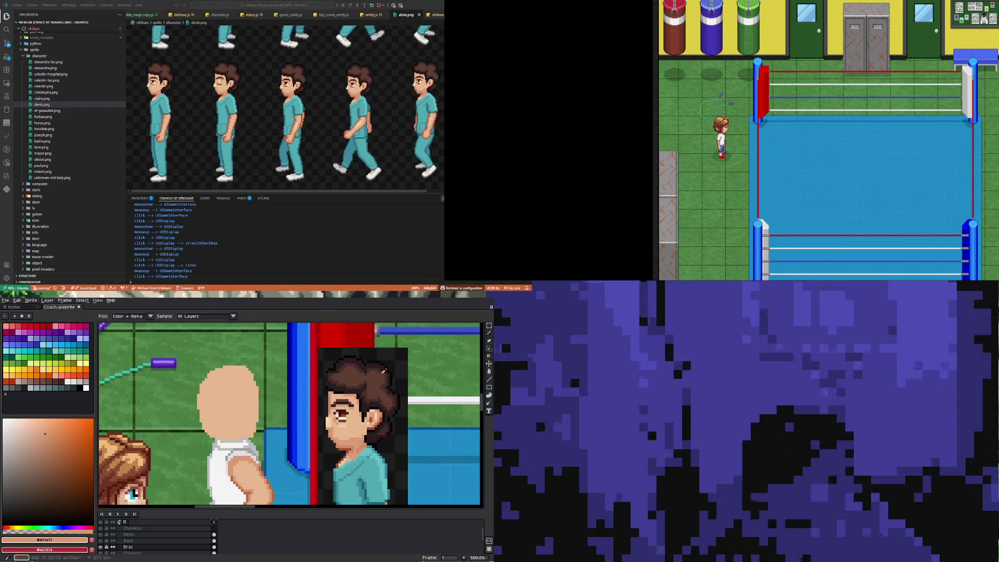
pyautogui.scroll(-1, 253, 408)
pyautogui.scroll(1, 253, 408)
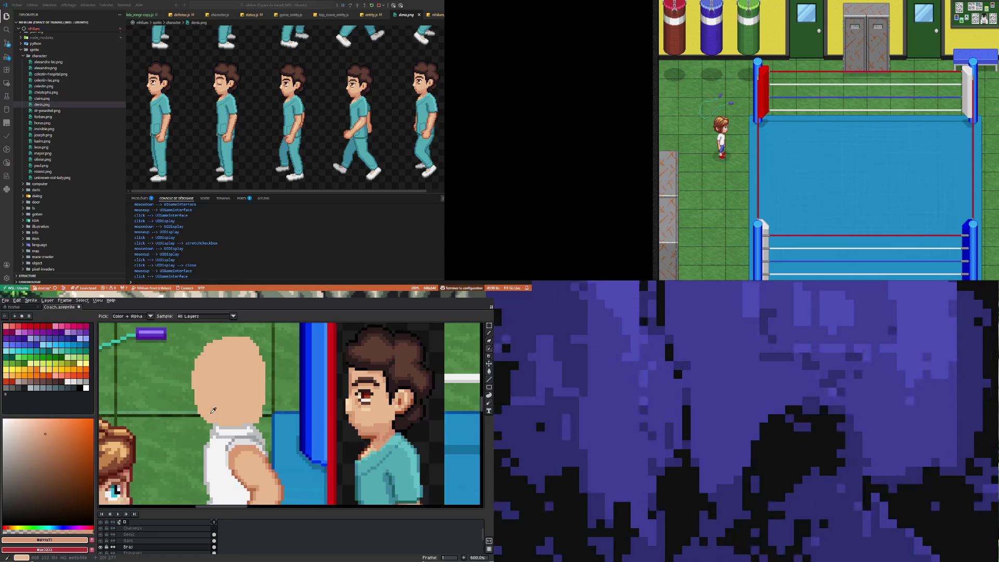
pyautogui.scroll(-1, 260, 421)
pyautogui.scroll(2, 329, 425)
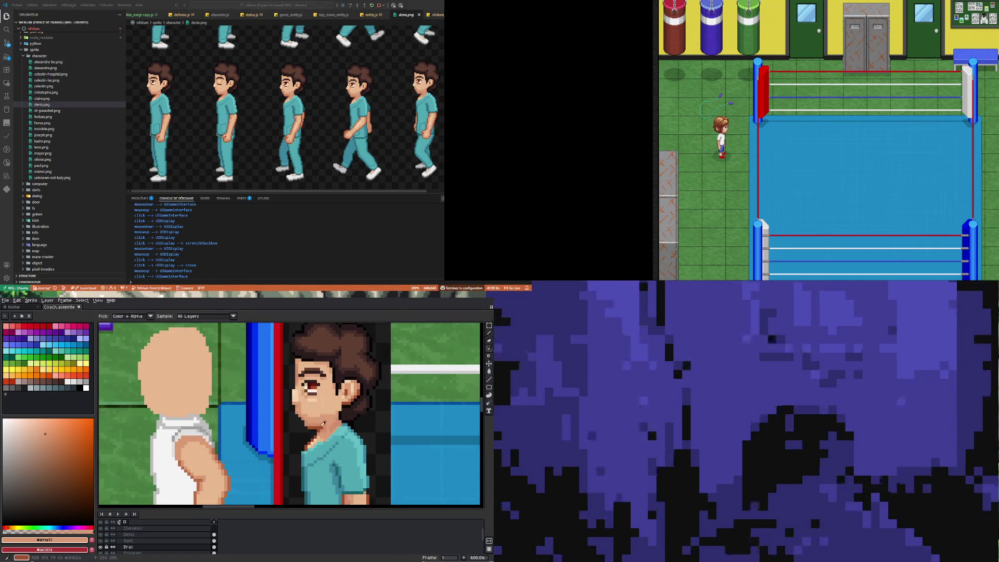
pyautogui.click(182, 458)
pyautogui.scroll(-2, 237, 468)
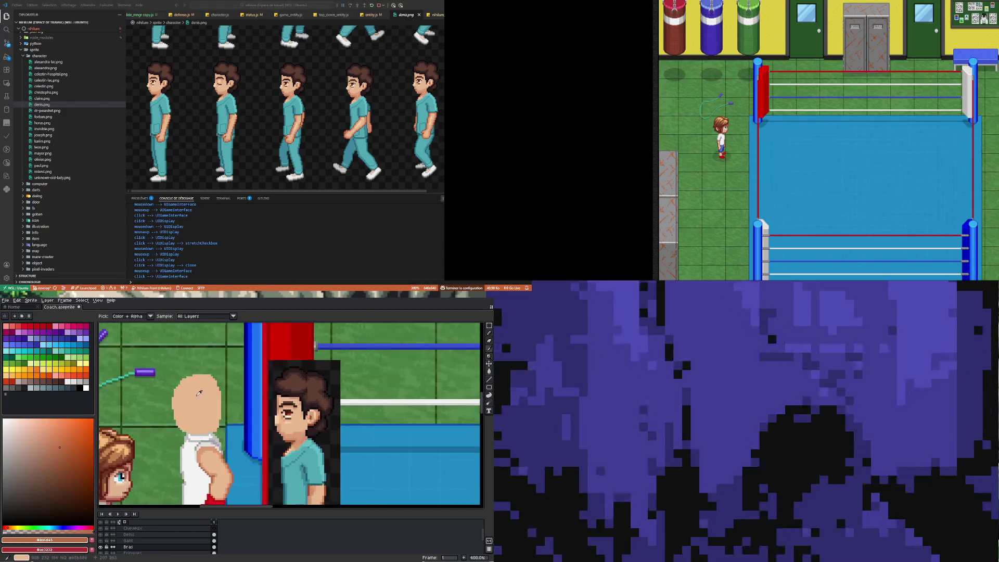
pyautogui.scroll(-3, 211, 541)
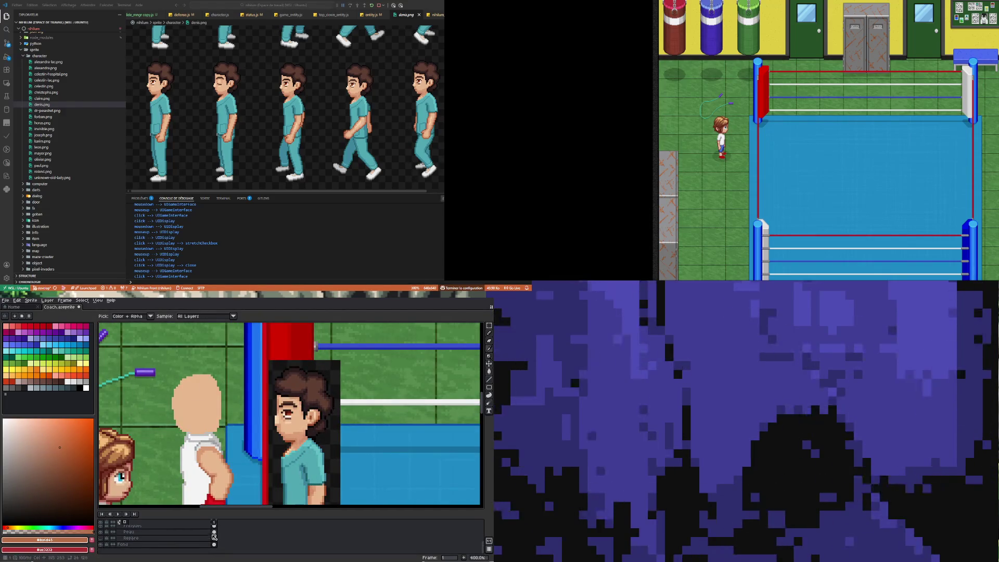
pyautogui.click(215, 538)
pyautogui.click(215, 531)
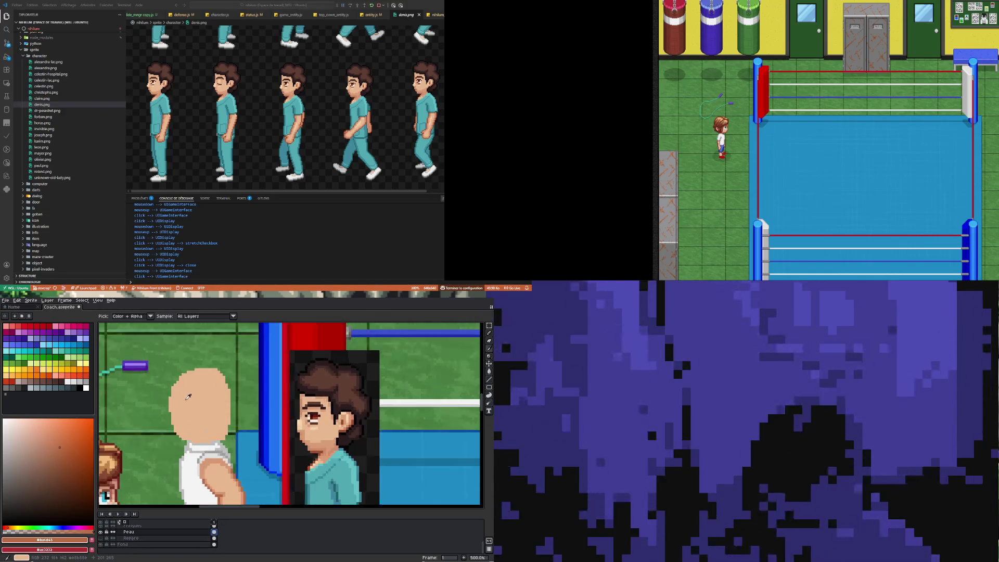
pyautogui.scroll(1, 183, 401)
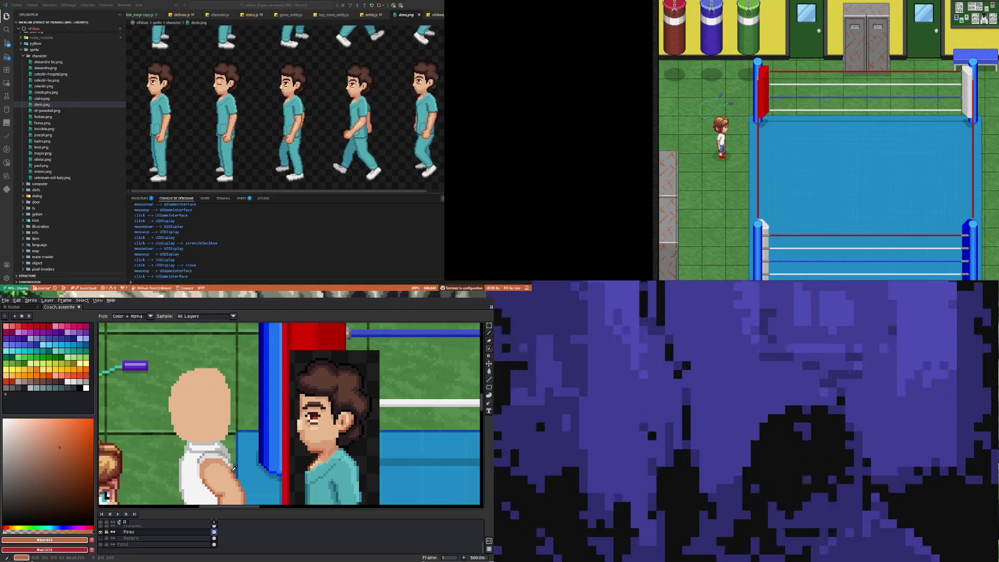
pyautogui.press('b')
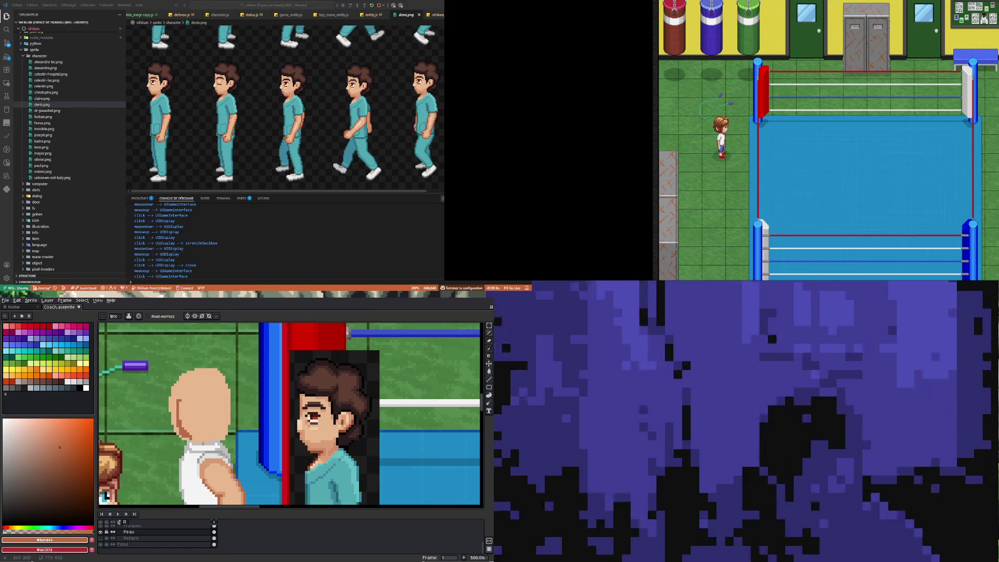
pyautogui.scroll(-6, 208, 401)
pyautogui.scroll(3, 208, 401)
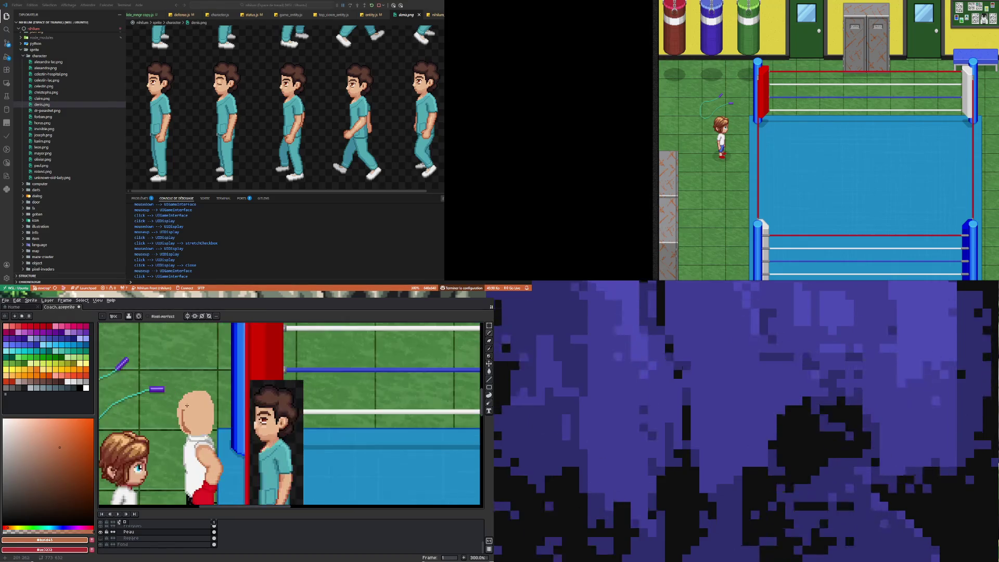
# Step: Zoom in on the coach's bald head
pyautogui.scroll(1, 200, 404)
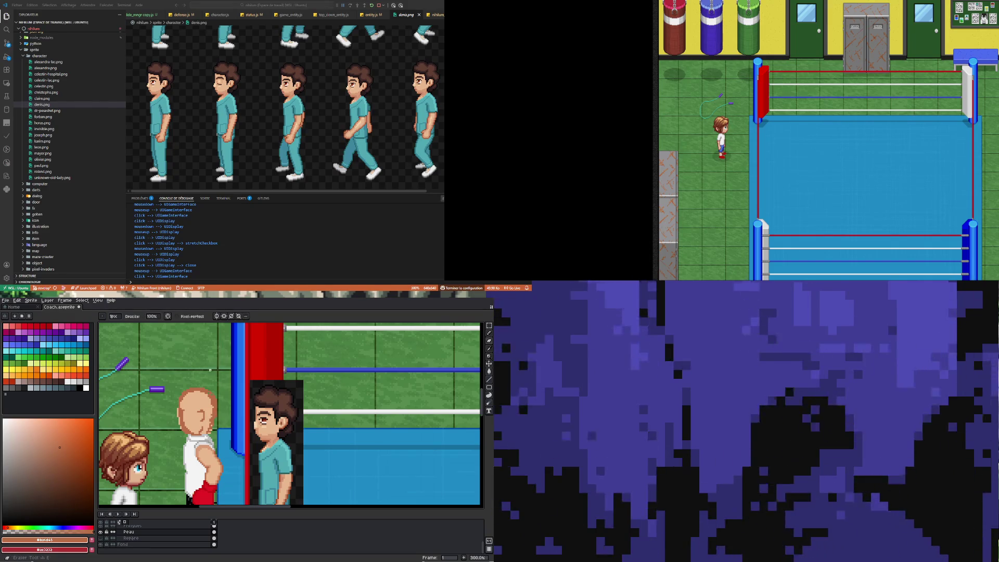
# Step: Pick the light skin tone #e3b89c from the face and return to the Pencil
pyautogui.press('b')
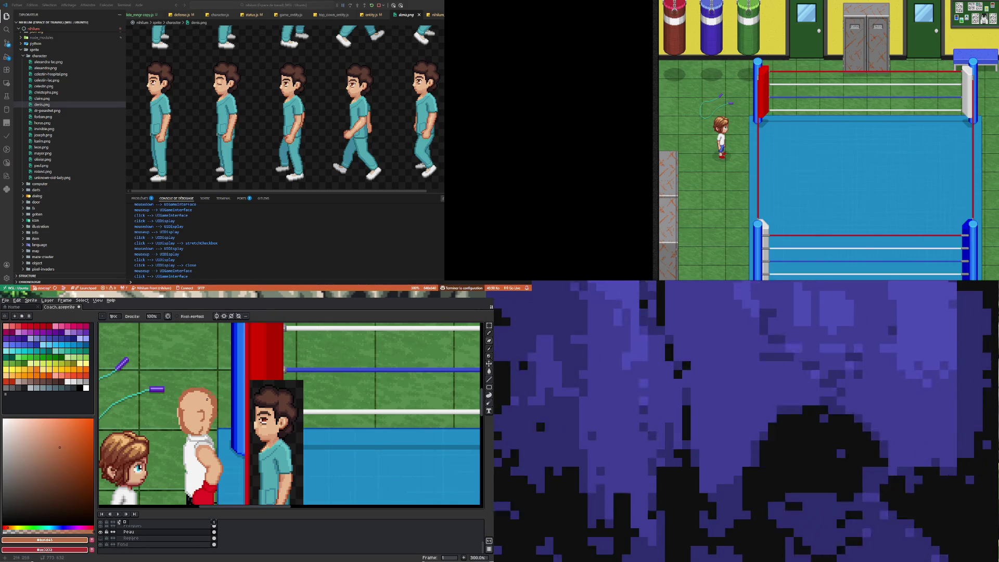
pyautogui.keyDown('alt'); pyautogui.click(209, 400); pyautogui.keyUp('alt')
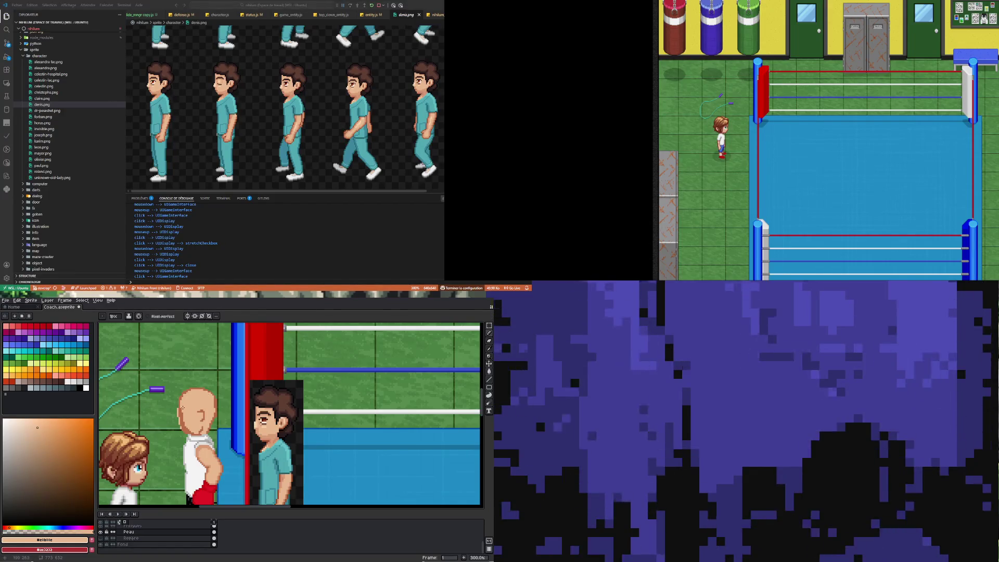
pyautogui.press('e')
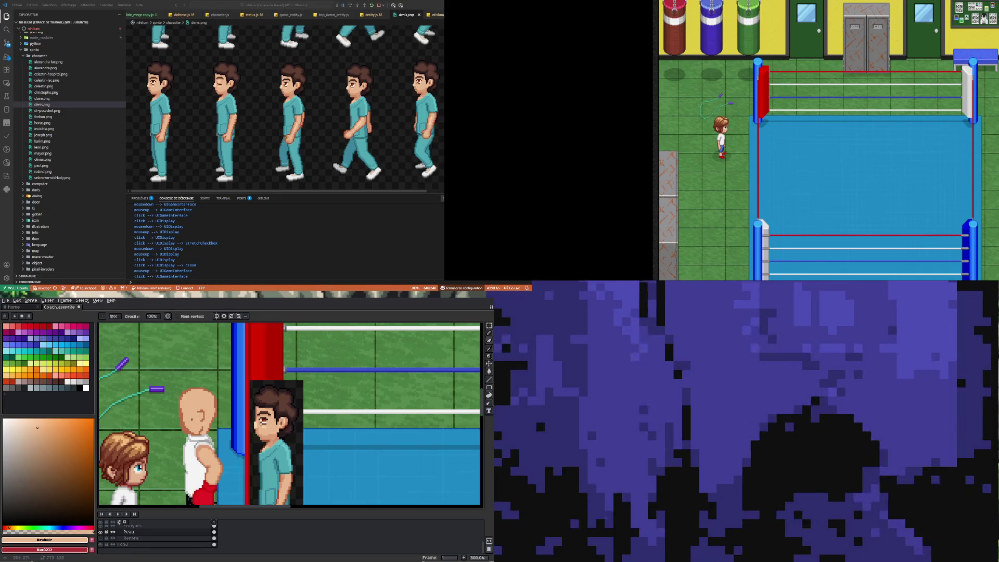
pyautogui.press('i')
pyautogui.press('b')
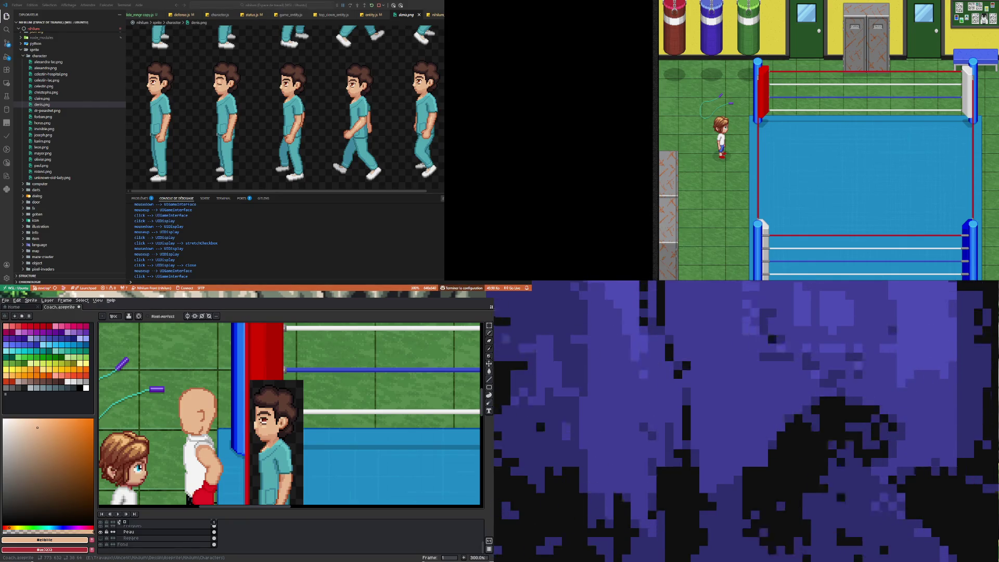
# Step: View the gym scene at 100%, select the Denis layer and choose a bright orange
pyautogui.press('1')
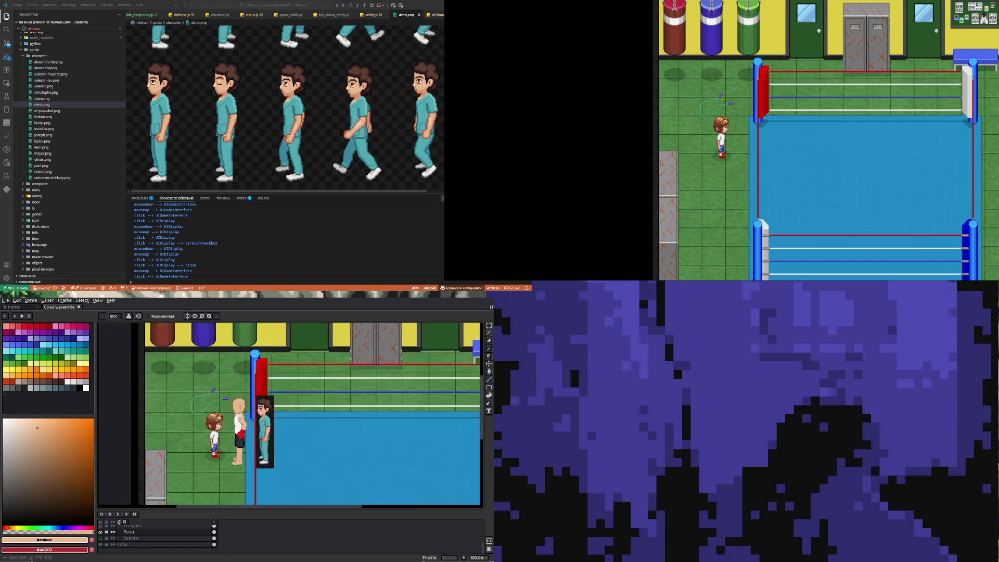
pyautogui.scroll(4, 244, 413)
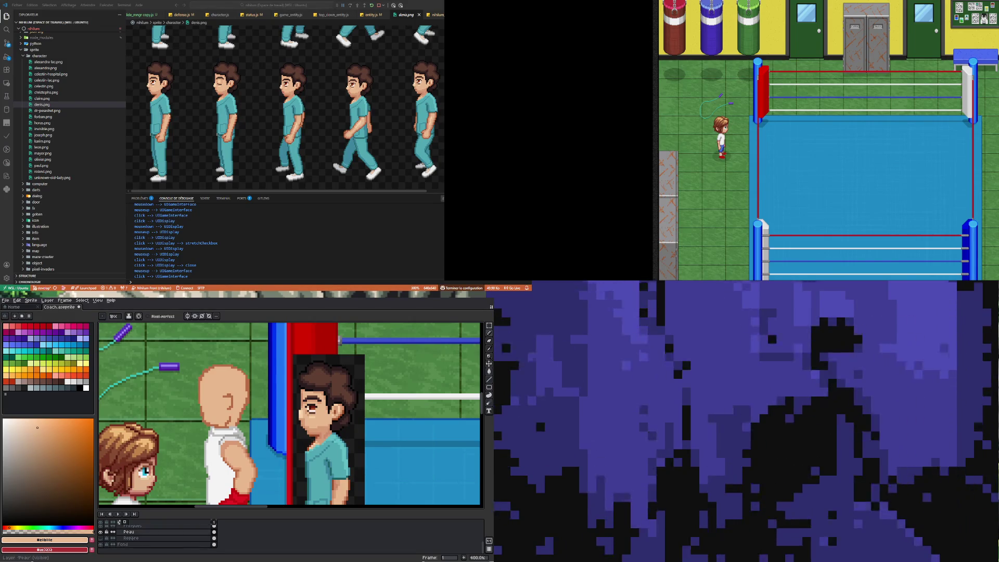
pyautogui.scroll(2, 182, 541)
pyautogui.scroll(3, 179, 544)
pyautogui.click(176, 540)
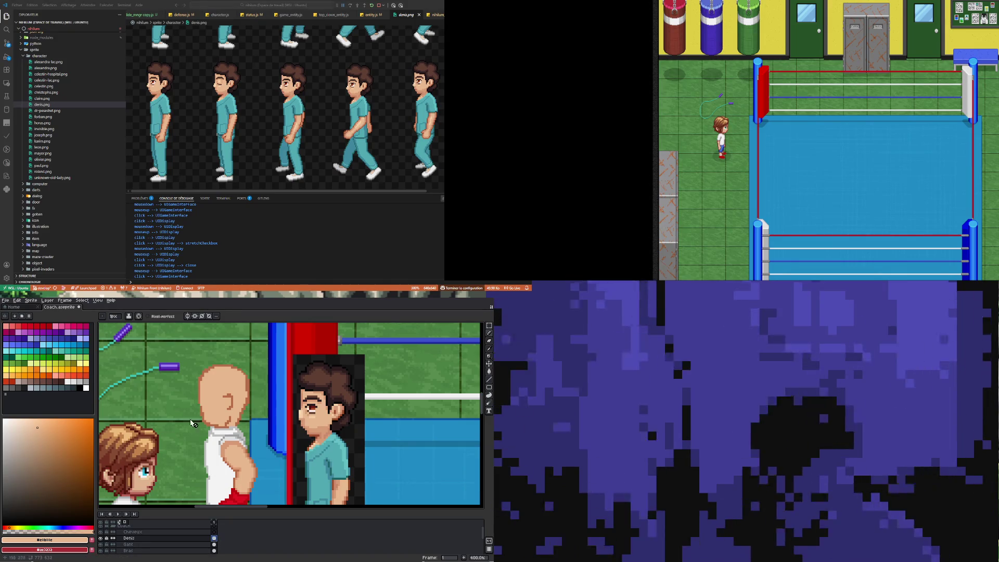
pyautogui.click(92, 420)
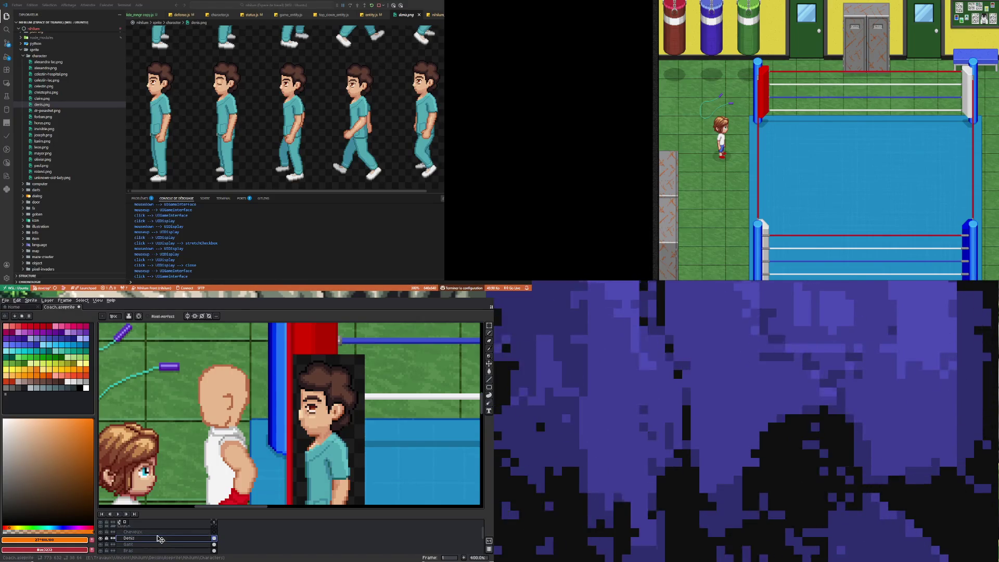
# Step: Move the Cheveux layer beneath Denis, select it, and set the colour to near-black #121212
pyautogui.moveTo(159, 539); pyautogui.dragTo(159, 530)
pyautogui.click(215, 538)
pyautogui.scroll(-1, 224, 415)
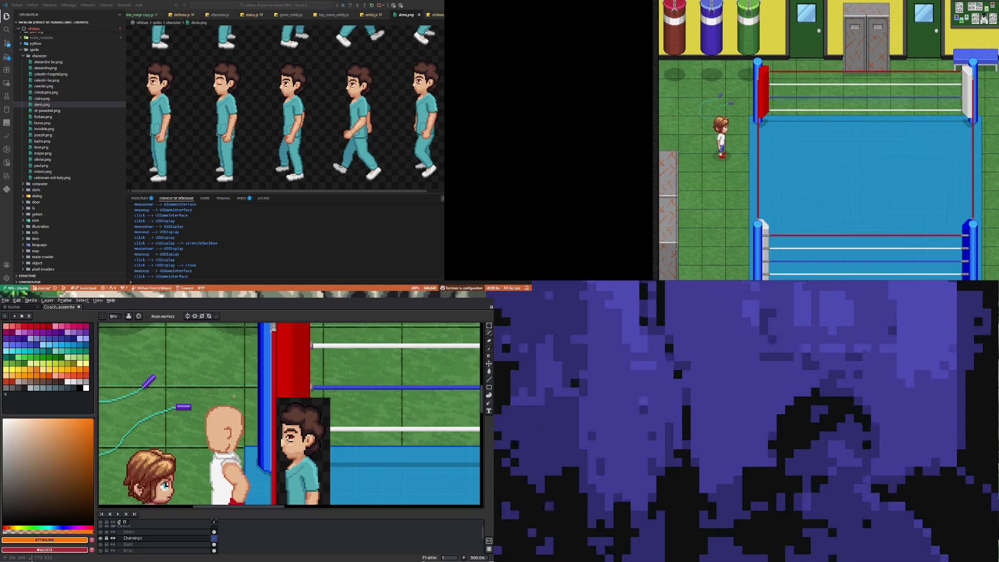
pyautogui.click(8, 517)
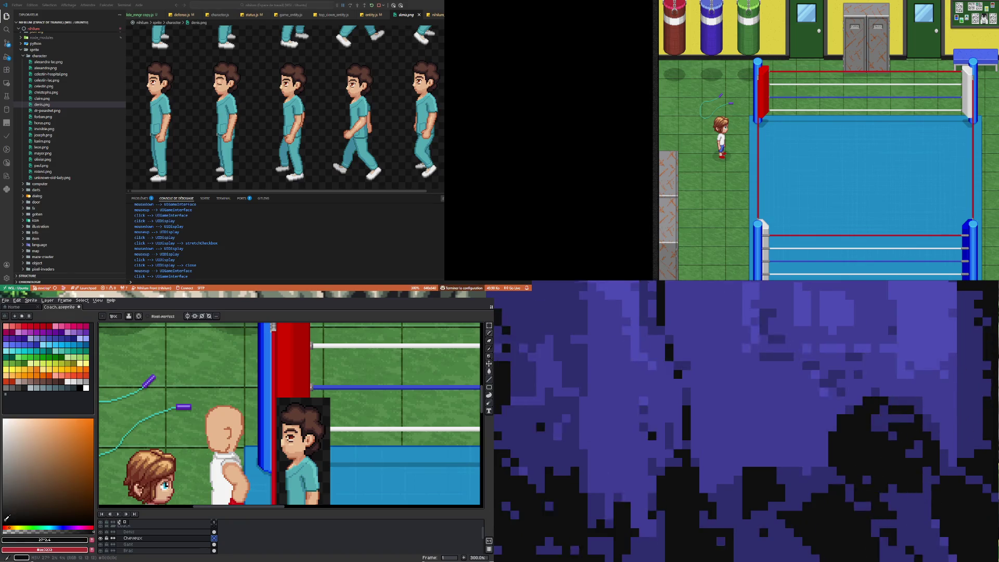
pyautogui.click(4, 519)
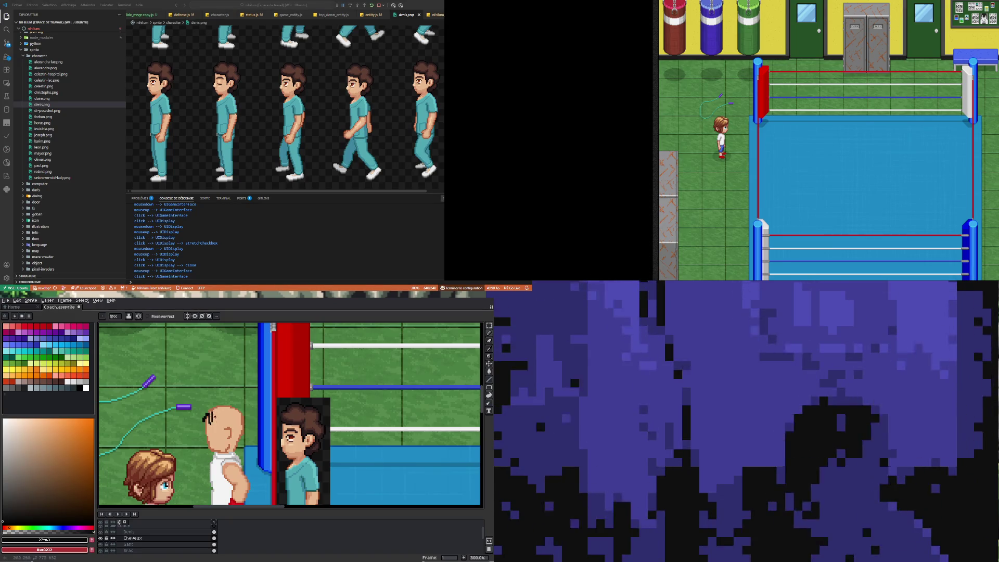
# Step: Draw spiky near-black hair strands across the top of the coach's head, extending right and down
pyautogui.moveTo(213, 416)
pyautogui.mouseDown()
pyautogui.moveTo(223, 423)
pyautogui.moveTo(204, 417)
pyautogui.mouseUp()
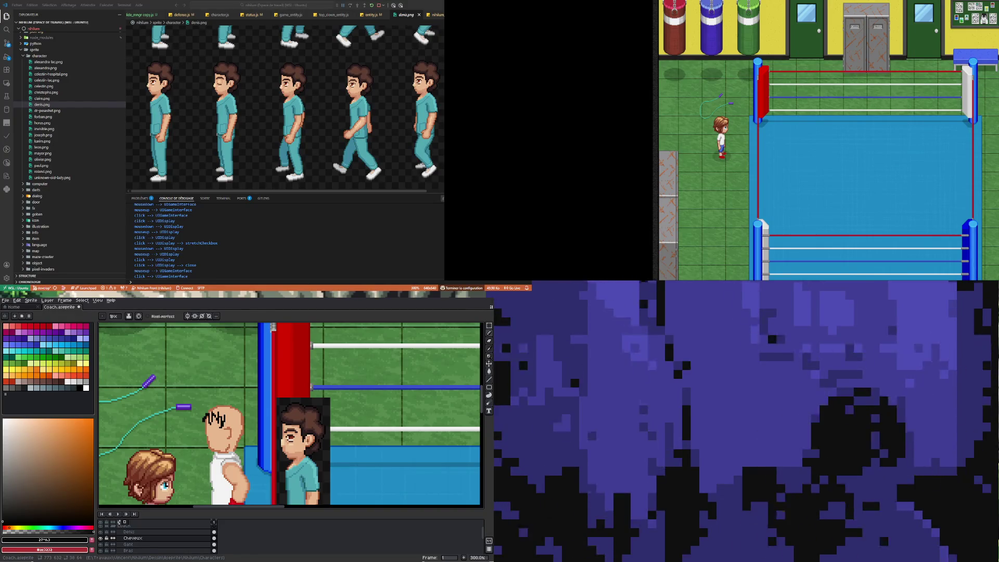
pyautogui.moveTo(197, 415); pyautogui.dragTo(209, 413)
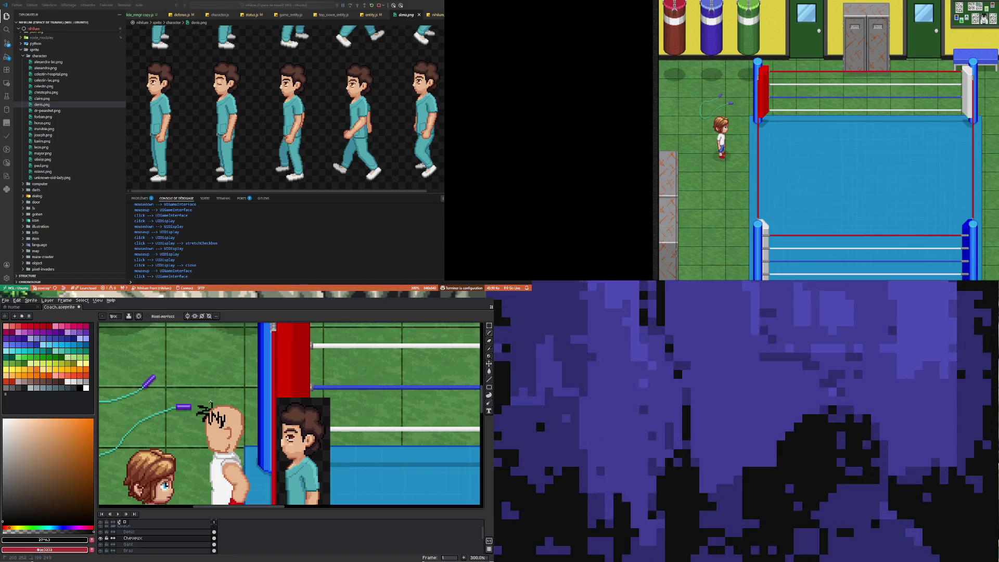
pyautogui.moveTo(207, 399); pyautogui.dragTo(213, 405)
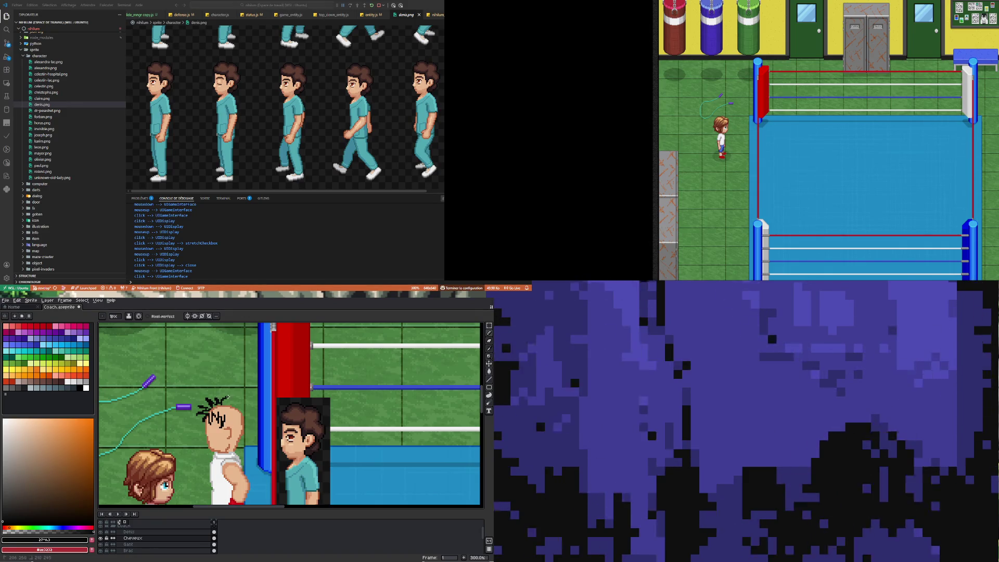
pyautogui.moveTo(222, 400); pyautogui.dragTo(240, 402)
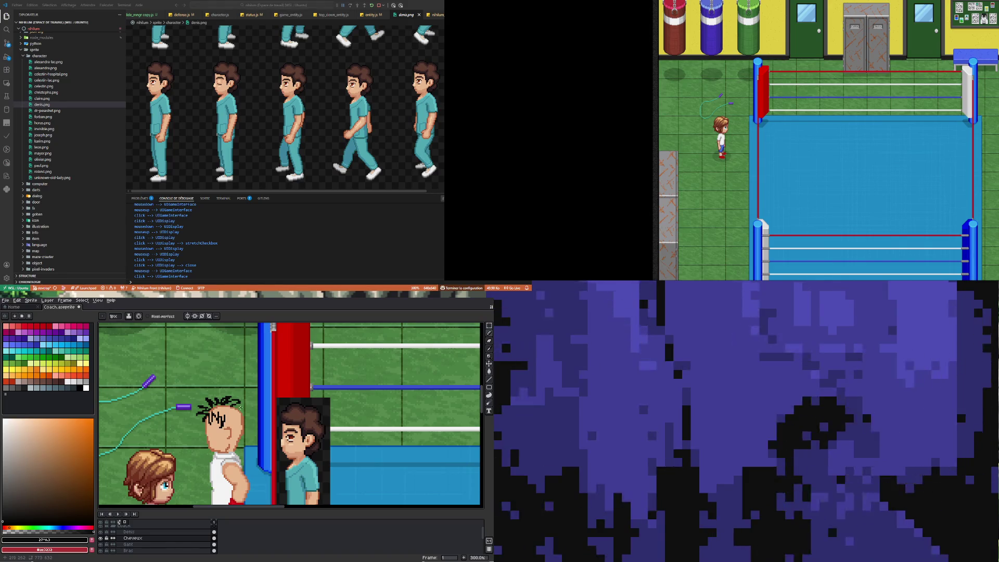
pyautogui.moveTo(239, 401); pyautogui.dragTo(248, 411)
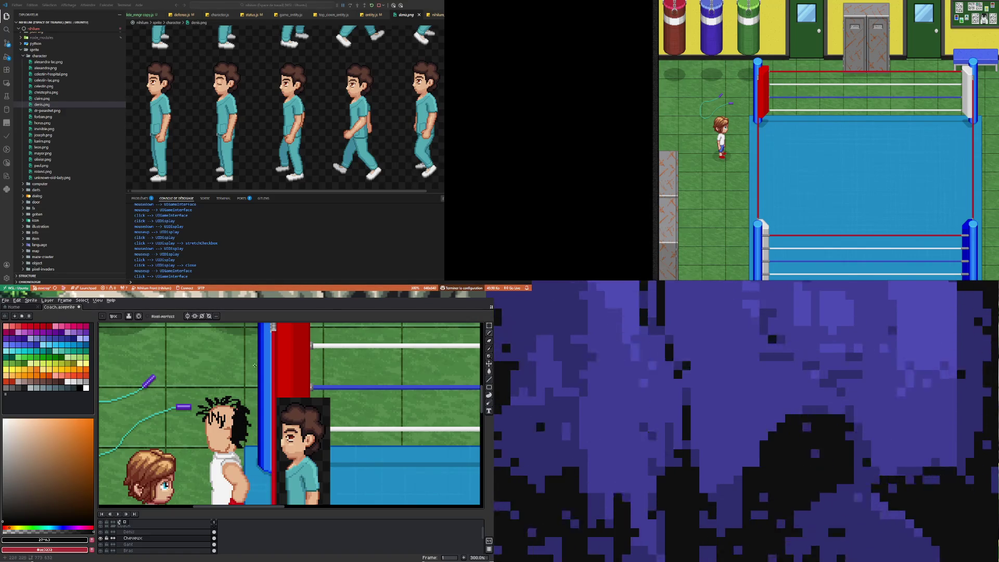
# Step: Lighten the hair colour slightly to a very dark grey
pyautogui.click(5, 512)
pyautogui.click(3, 508)
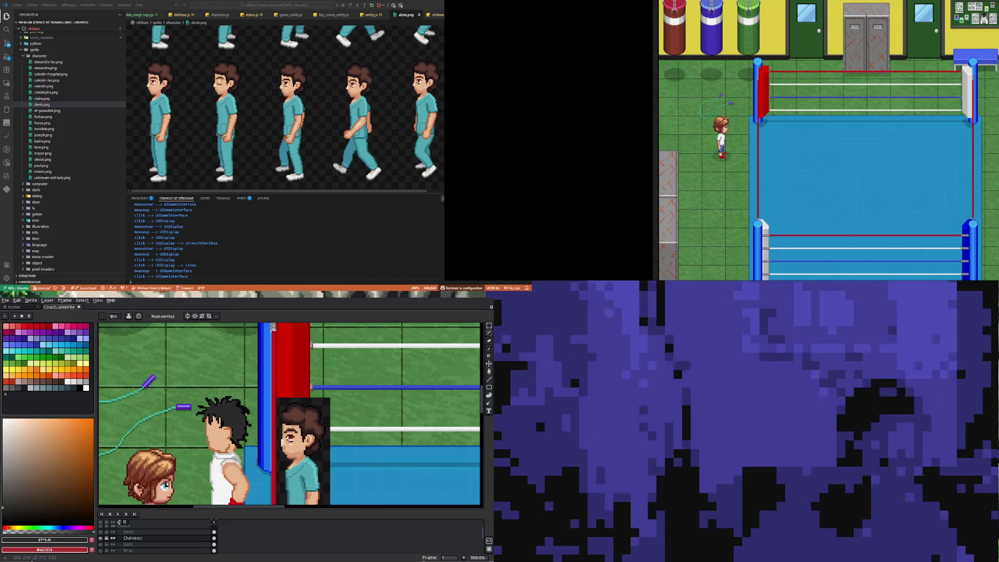
pyautogui.scroll(-3, 241, 466)
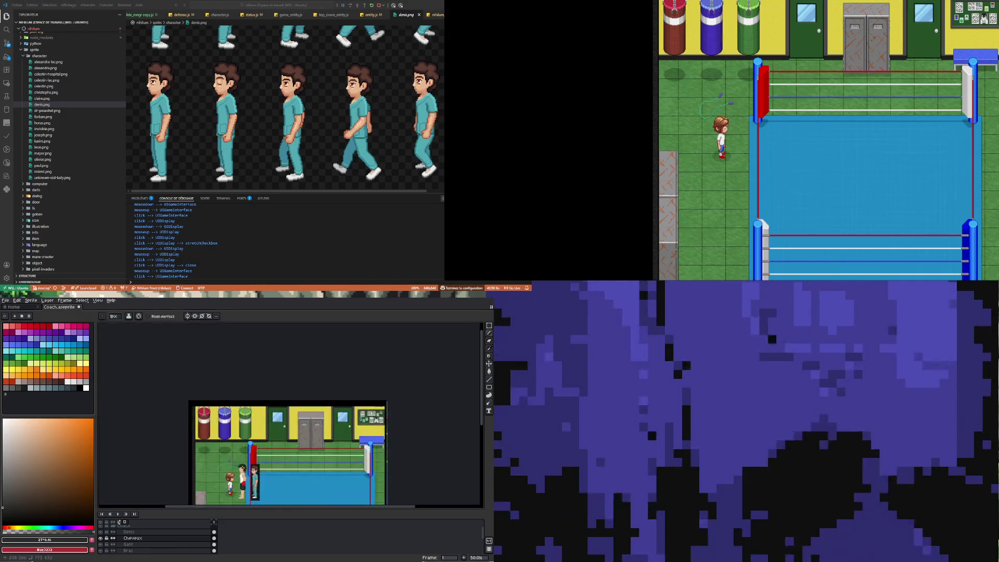
# Step: Sample the black and dark grey colours from the coach's spiky hair
pyautogui.scroll(2, 240, 467)
pyautogui.scroll(-2, 241, 467)
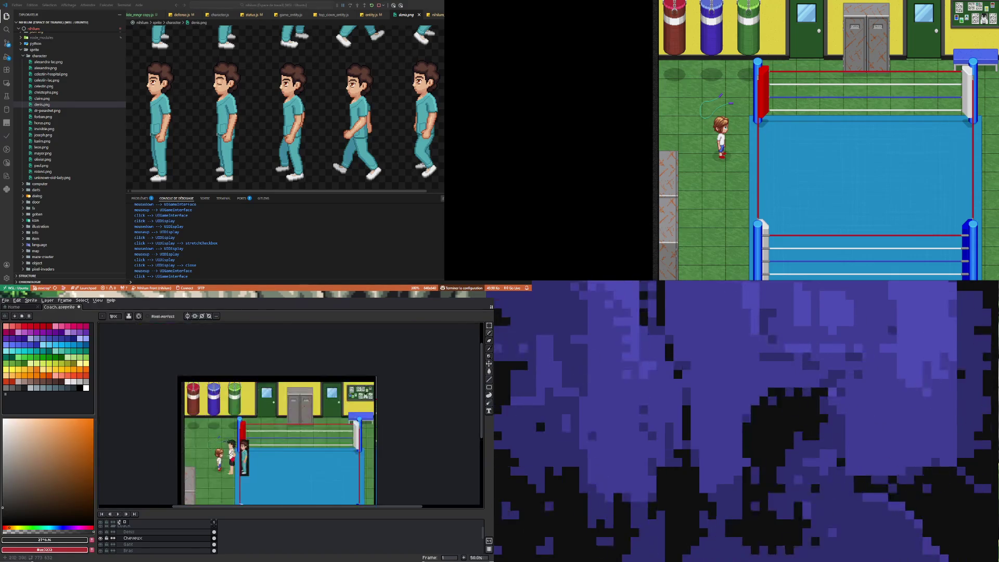
pyautogui.scroll(2, 237, 453)
pyautogui.scroll(1, 251, 376)
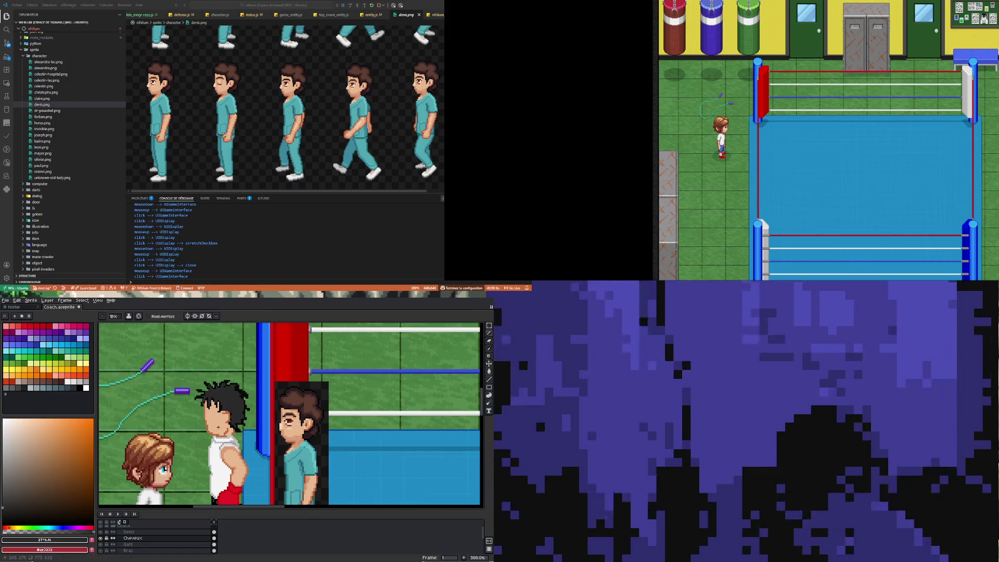
pyautogui.scroll(1, 219, 397)
pyautogui.scroll(-1, 218, 397)
pyautogui.scroll(2, 219, 396)
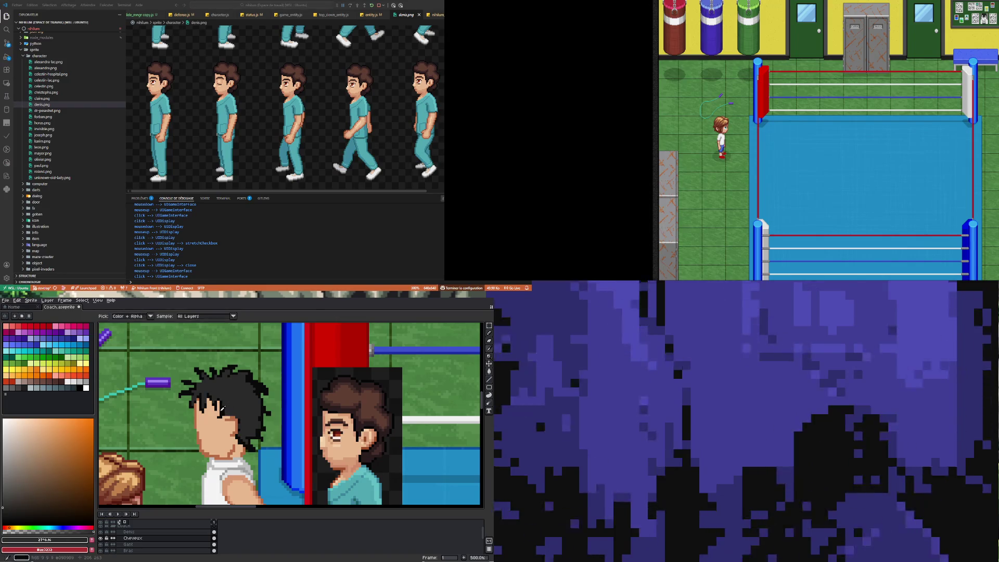
pyautogui.keyDown('alt'); pyautogui.click(225, 407); pyautogui.keyUp('alt')
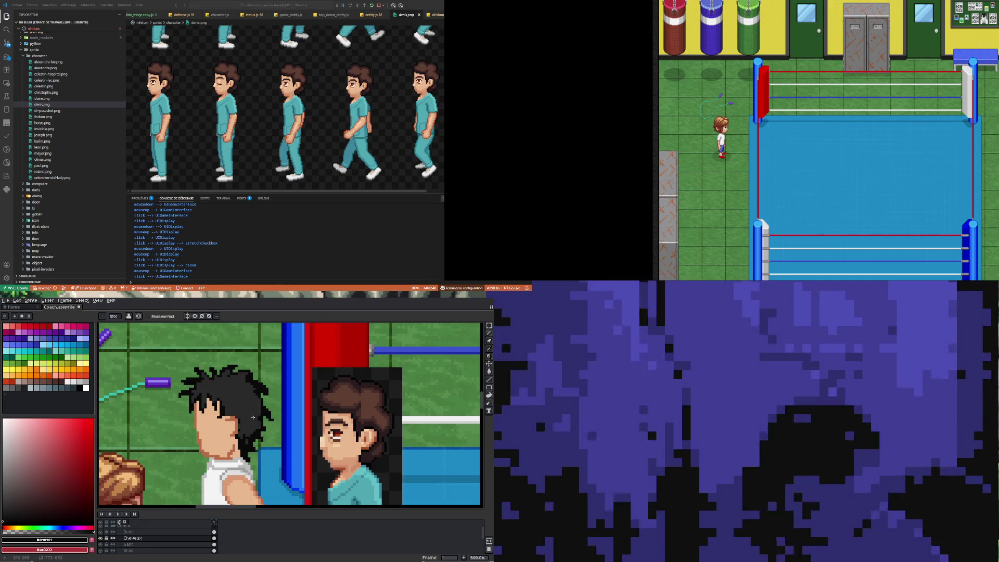
pyautogui.keyDown('alt'); pyautogui.click(256, 423); pyautogui.keyUp('alt')
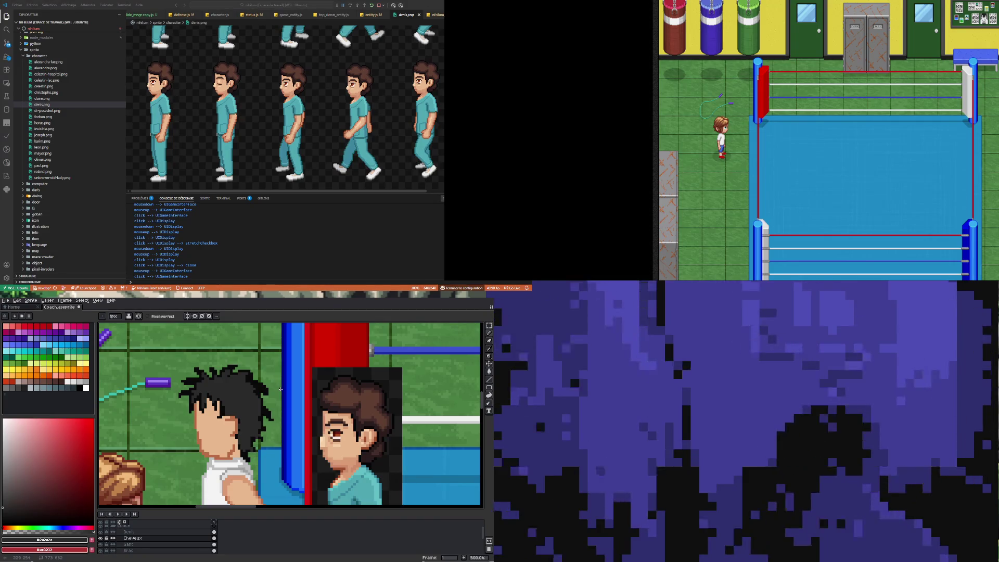
# Step: Pick the darker face skin tone, return to the Pencil, and enlarge the layer list
pyautogui.press('i')
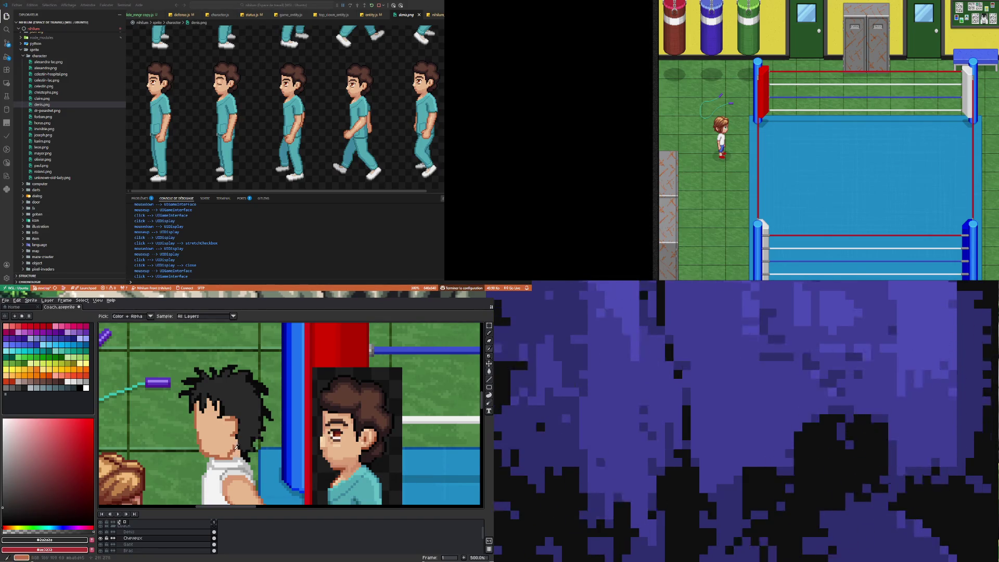
pyautogui.click(240, 445)
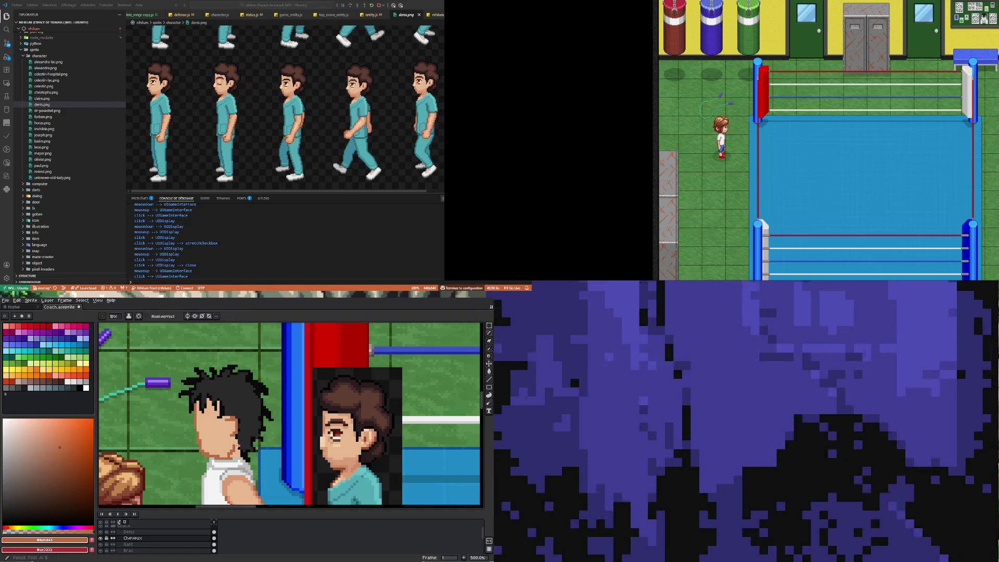
pyautogui.press('b')
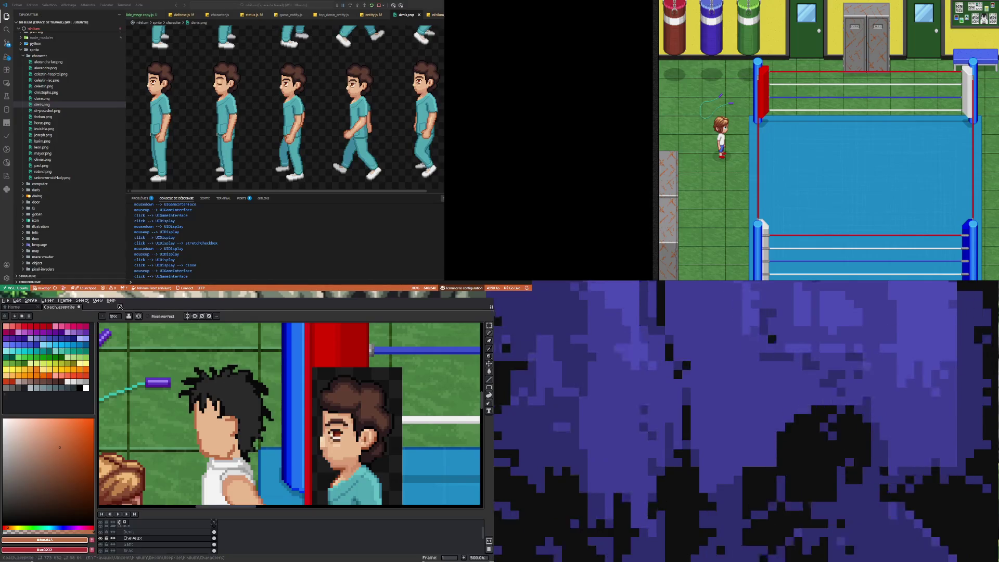
pyautogui.scroll(-2, 155, 369)
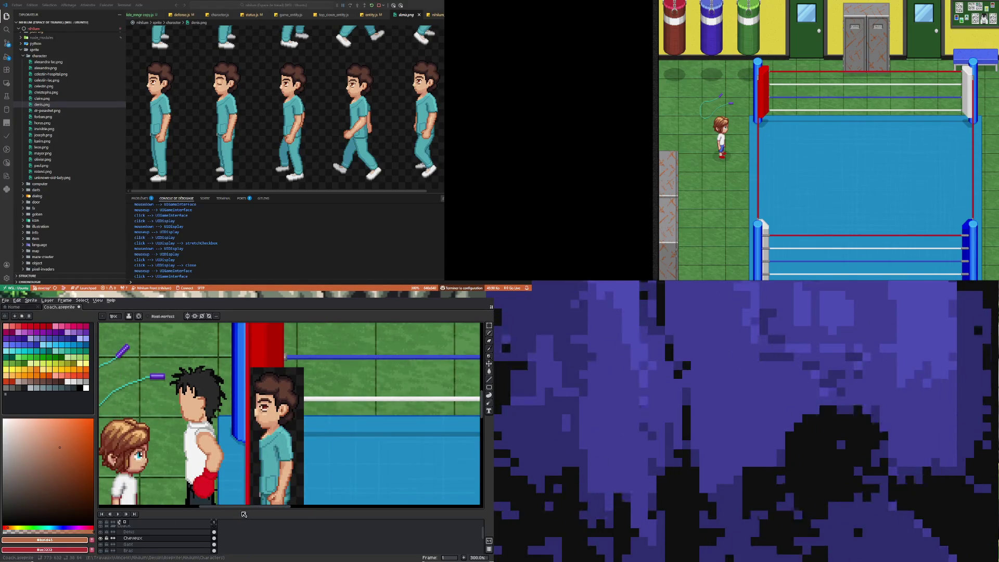
pyautogui.moveTo(242, 508); pyautogui.dragTo(251, 472)
# Step: With every layer visible in the list, make the Peau skin layer active
pyautogui.scroll(-2, 237, 414)
pyautogui.scroll(1, 208, 411)
pyautogui.scroll(1, 195, 416)
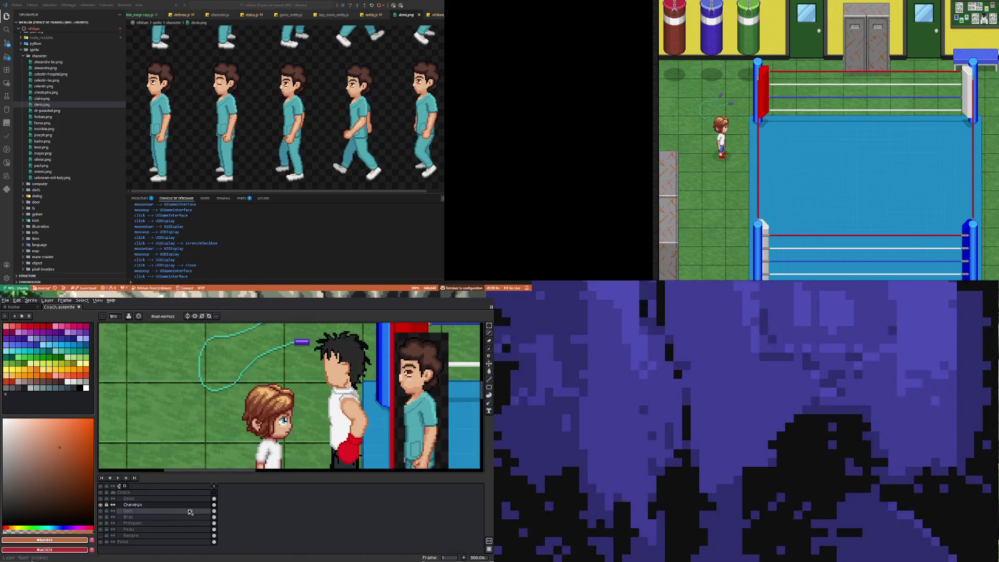
pyautogui.click(214, 532)
pyautogui.scroll(-1, 323, 408)
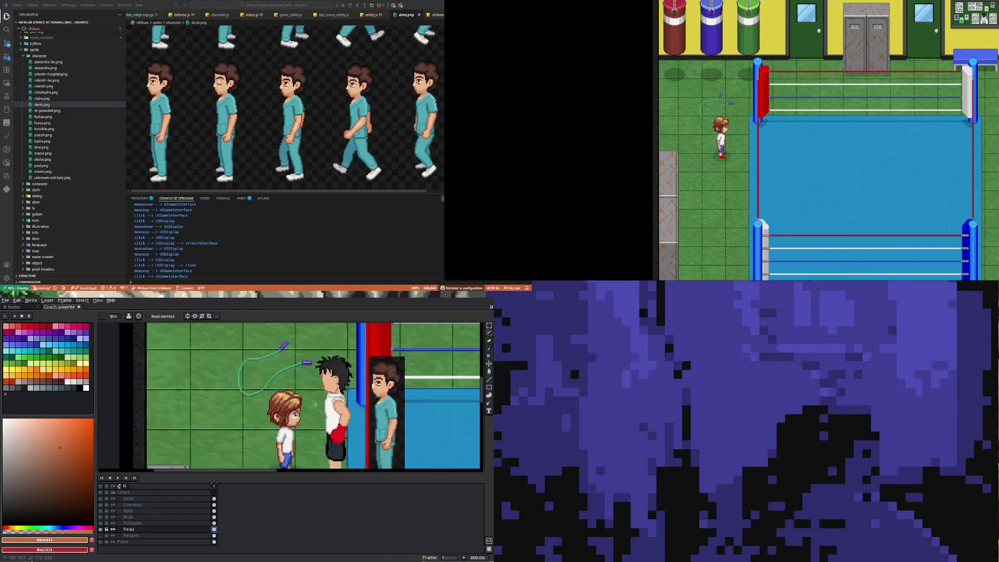
pyautogui.scroll(2, 323, 409)
pyautogui.scroll(-1, 323, 408)
pyautogui.scroll(1, 312, 411)
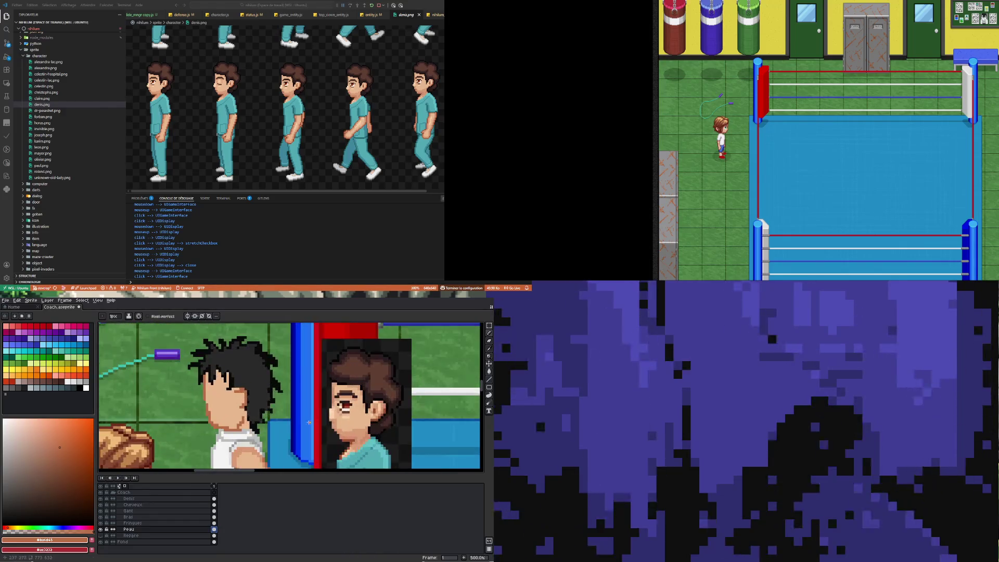
pyautogui.scroll(-4, 267, 428)
pyautogui.scroll(1, 276, 443)
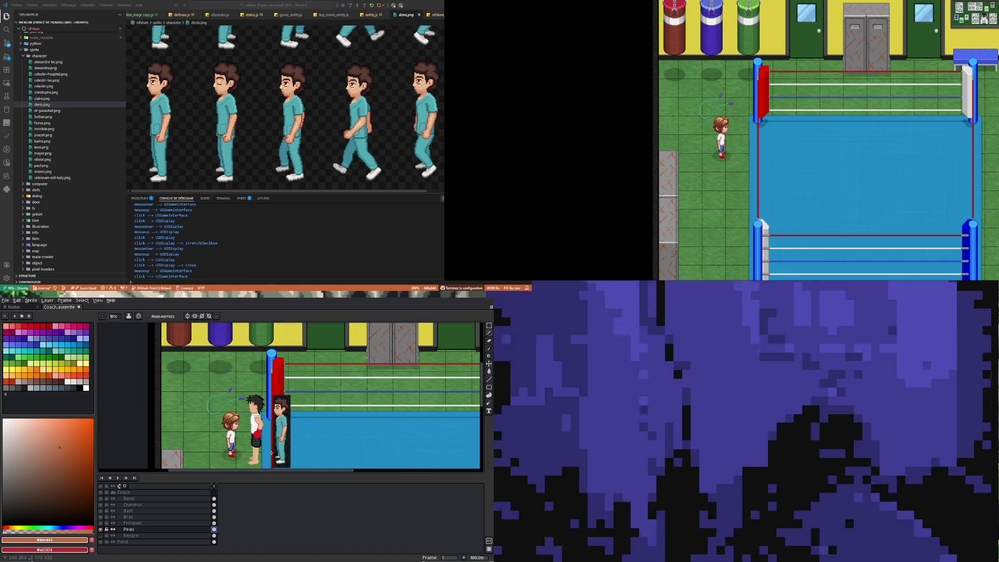
pyautogui.scroll(5, 267, 407)
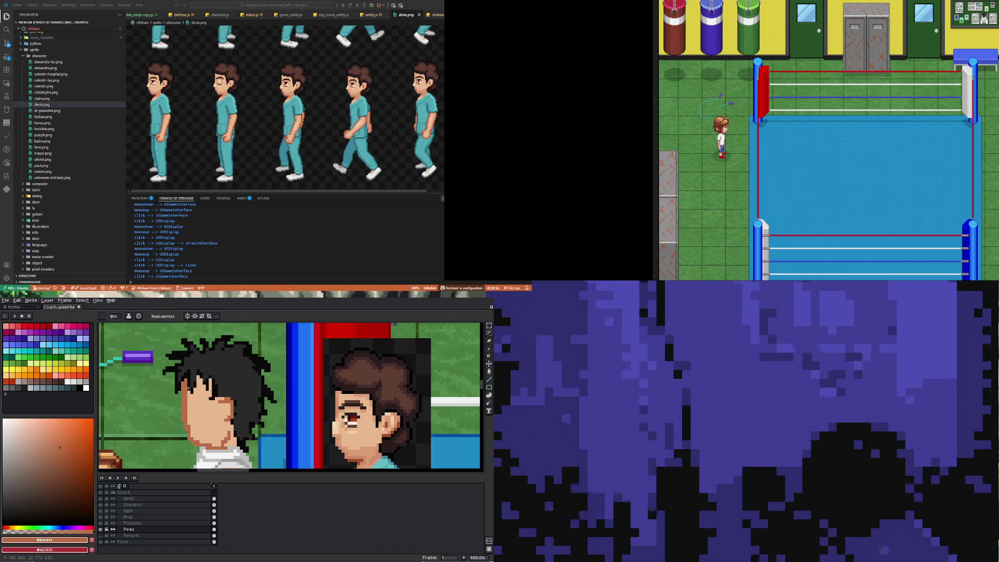
# Step: Pick the coach's light skin tone and retouch the face edge near the hairline
pyautogui.press('e')
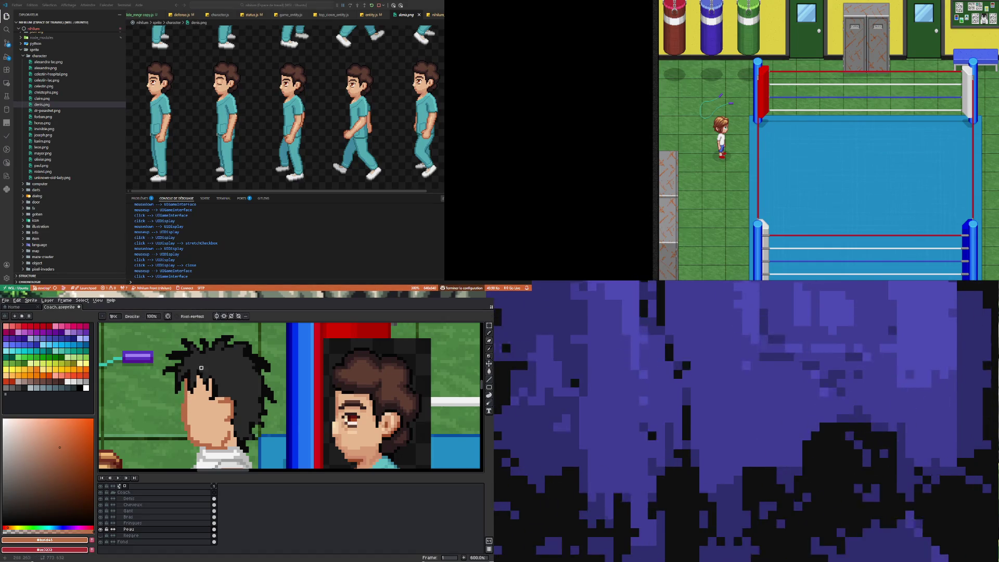
pyautogui.press('i')
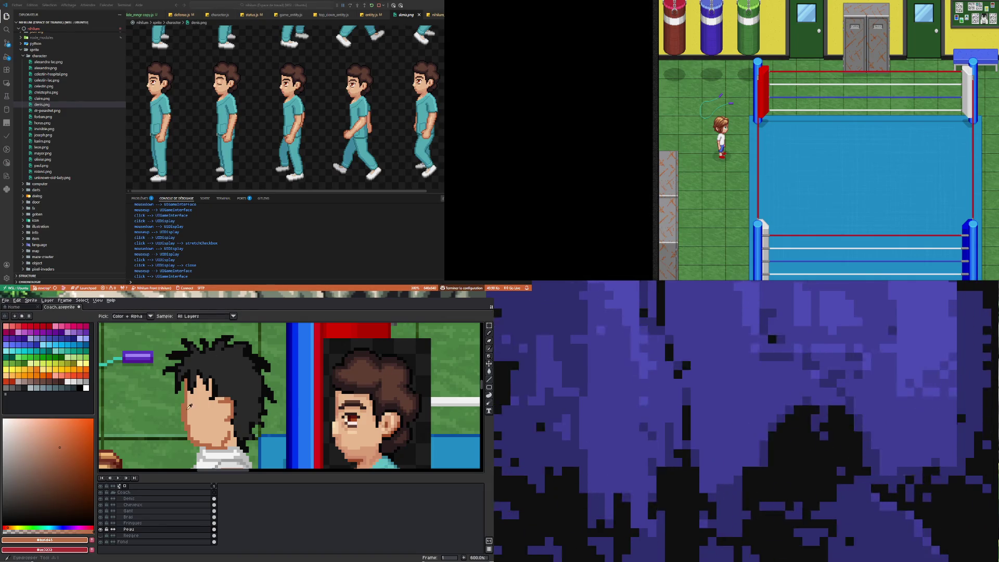
pyautogui.press('b')
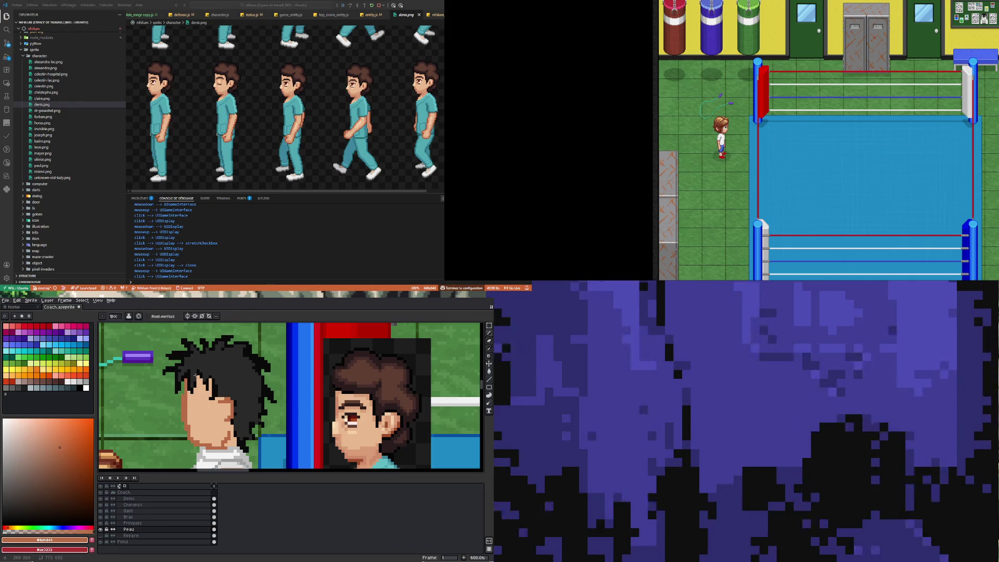
pyautogui.press('i')
pyautogui.click(190, 409)
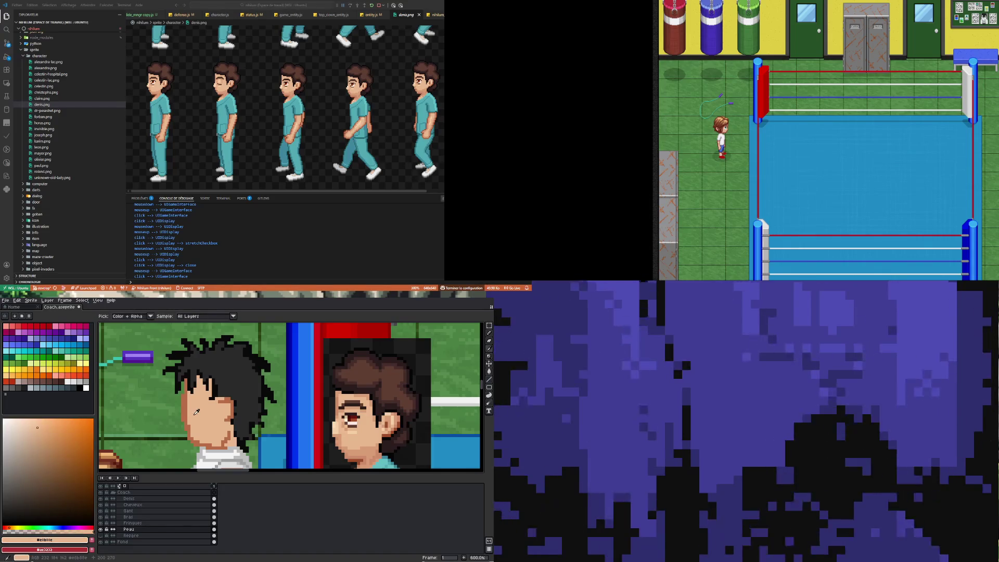
pyautogui.press('b')
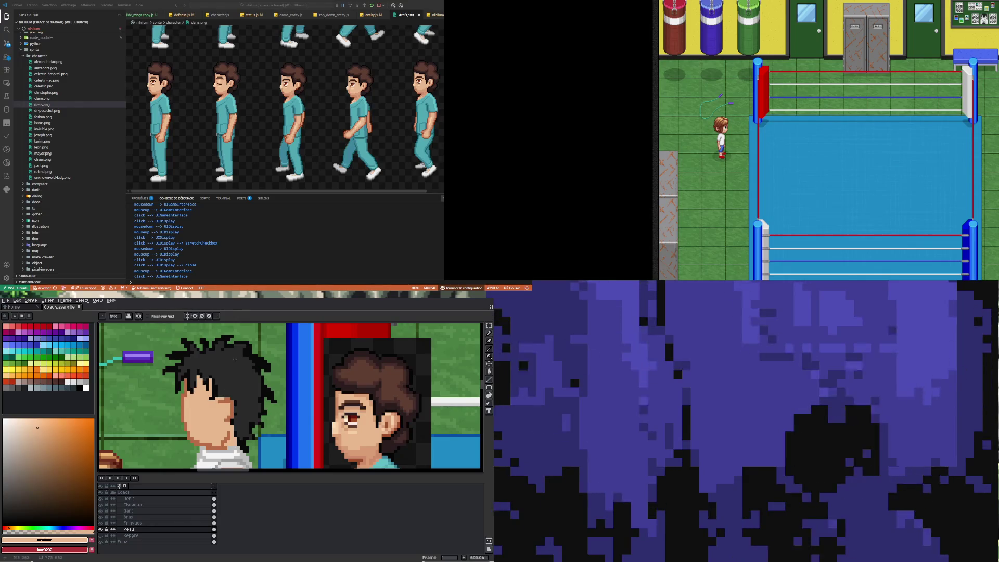
# Step: On the Cheveux layer, select the front hair block, nudge it one pixel right, and deselect
pyautogui.click(213, 504)
pyautogui.scroll(-3, 213, 406)
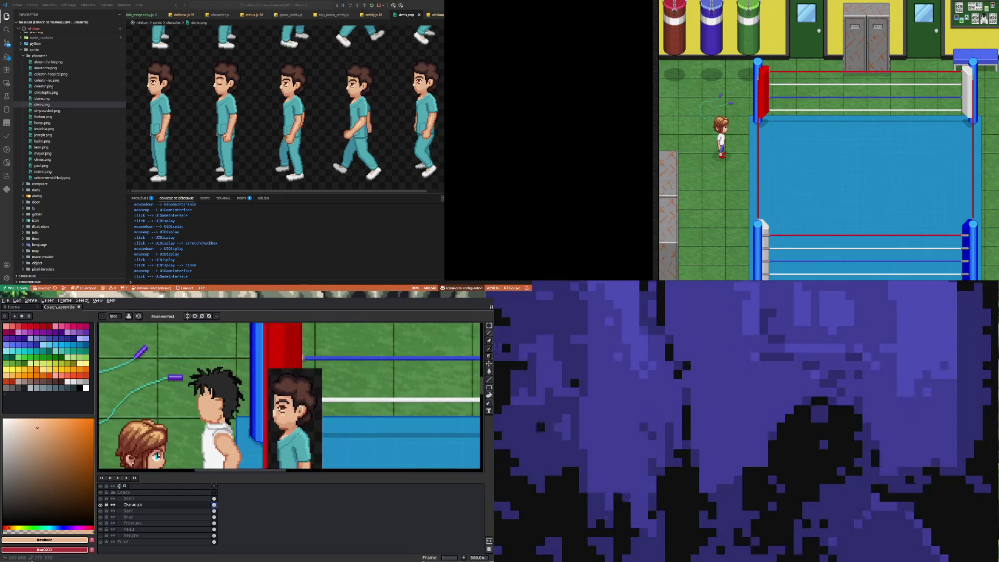
pyautogui.press('v')
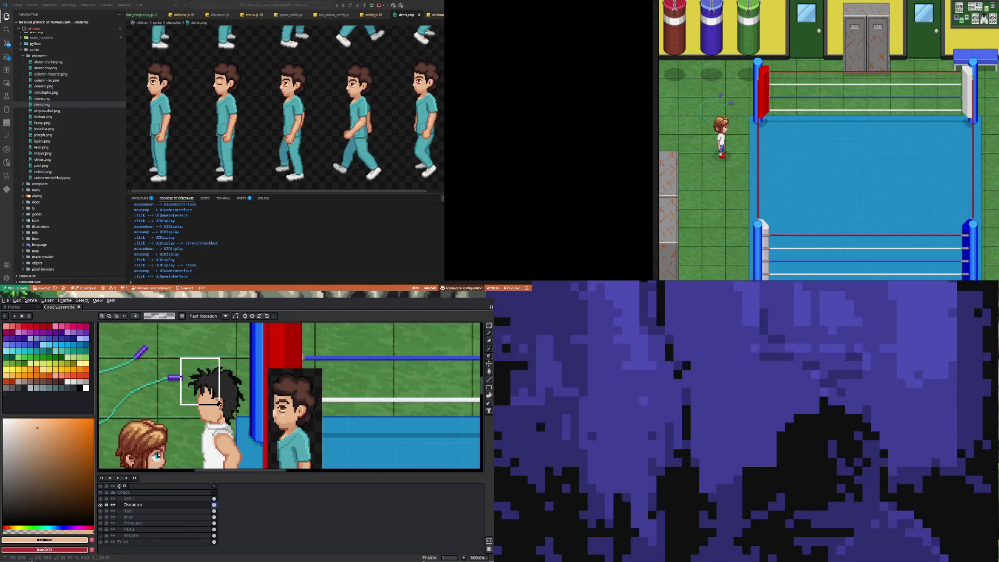
pyautogui.moveTo(218, 403); pyautogui.dragTo(221, 406)
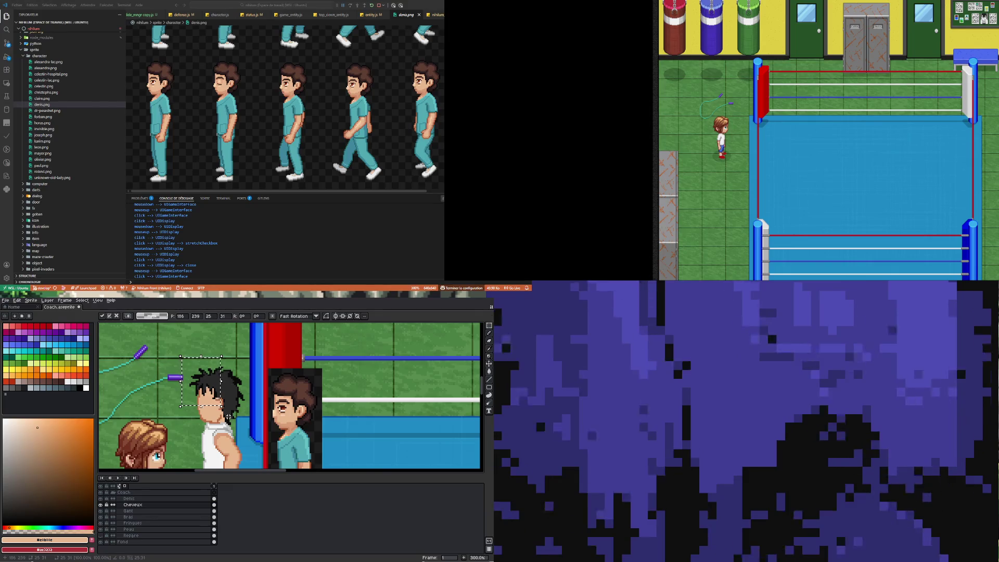
pyautogui.press('Right')
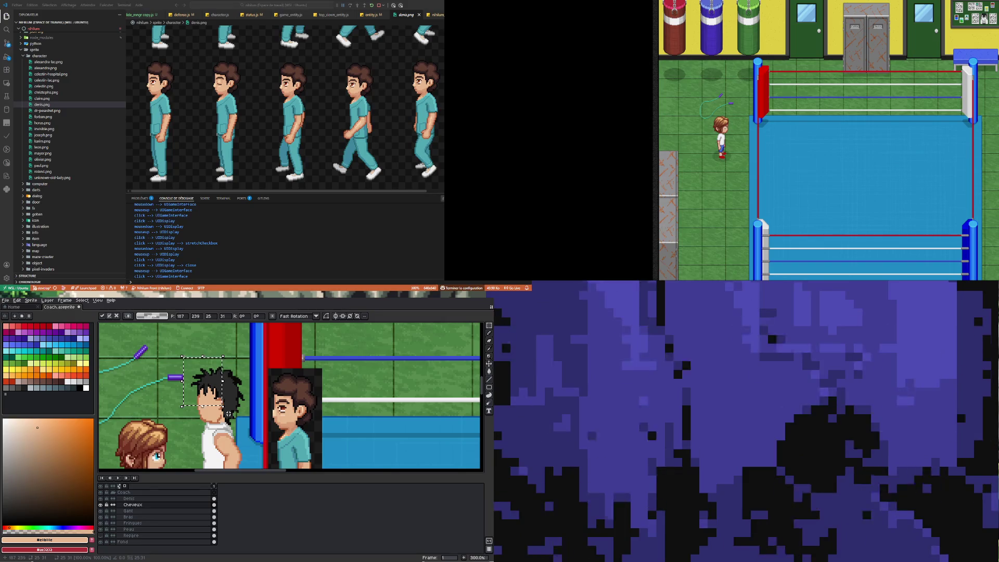
pyautogui.press('Left')
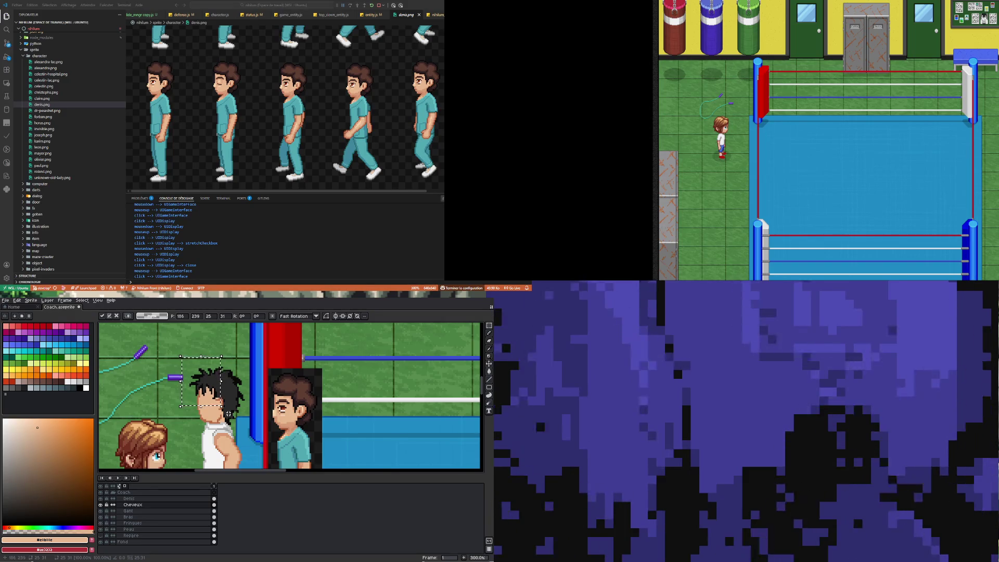
pyautogui.press('Right')
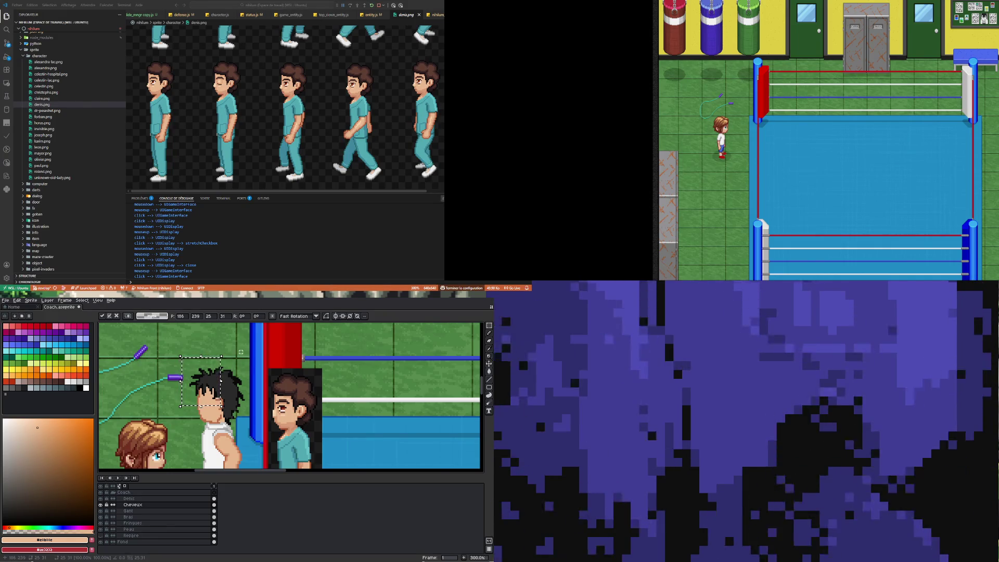
pyautogui.hotkey('ctrl', 'd')
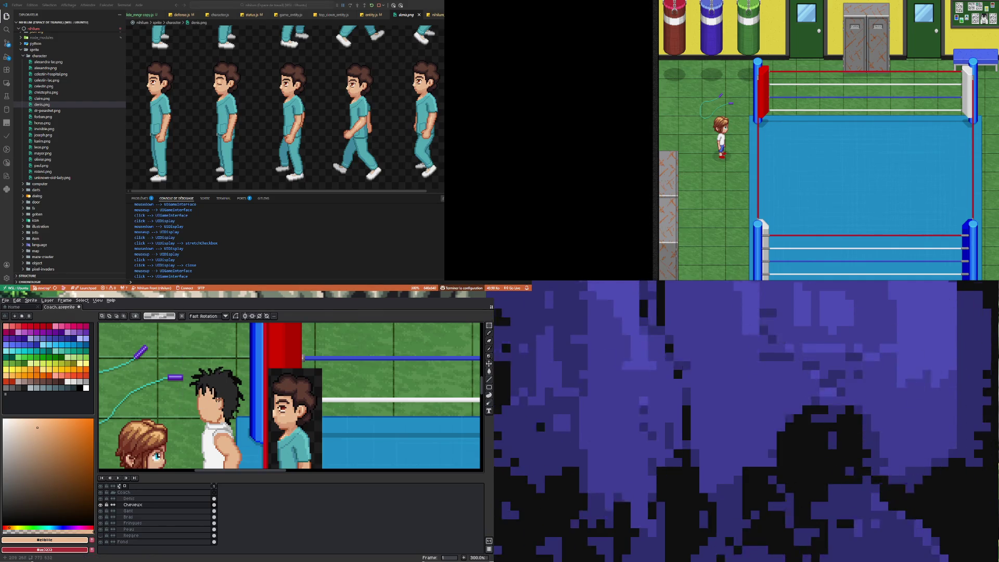
pyautogui.scroll(-2, 218, 399)
pyautogui.scroll(3, 236, 379)
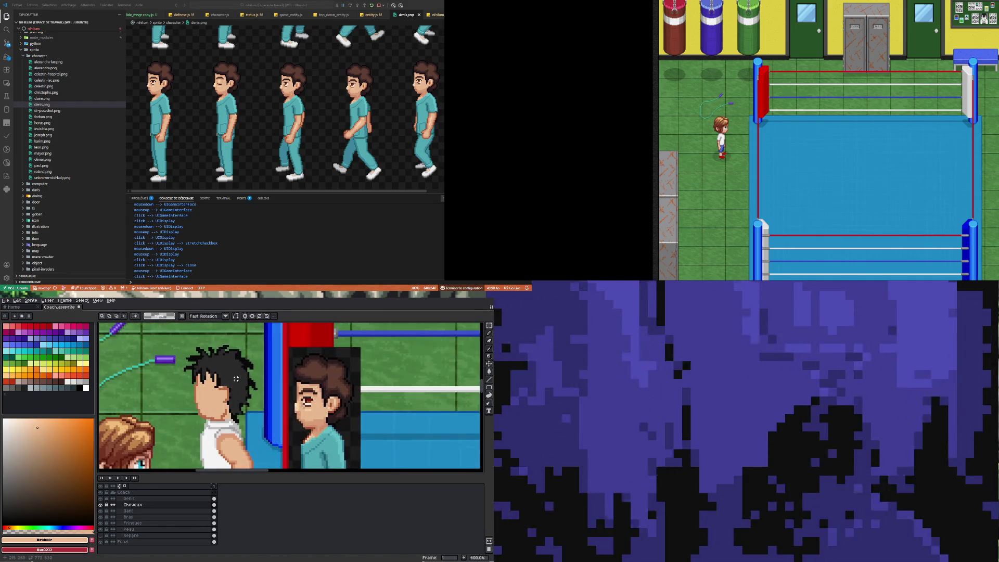
pyautogui.scroll(1, 236, 379)
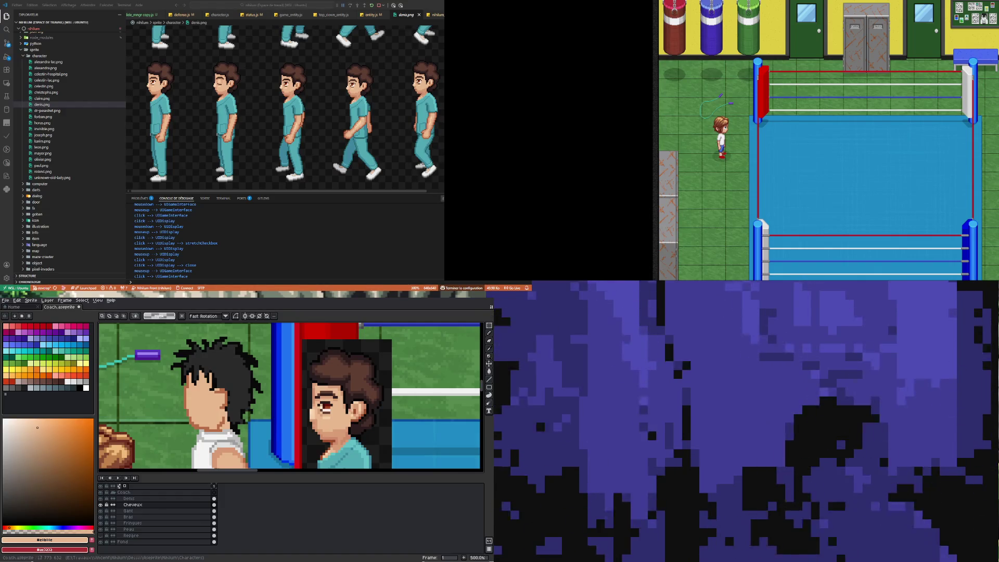
# Step: Pick the black hair colour and tidy the hair edges with the Pencil and Eraser
pyautogui.click(489, 348)
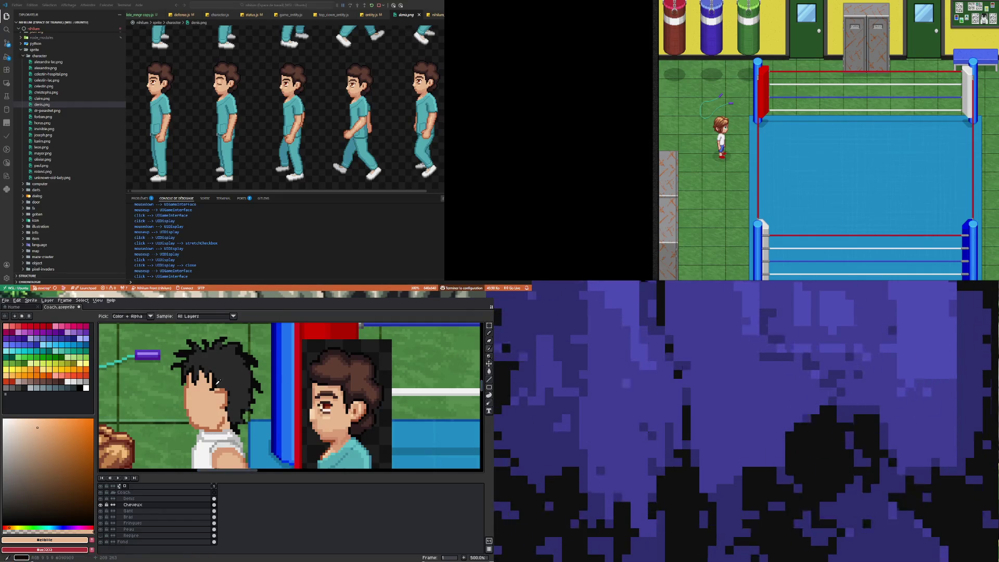
pyautogui.click(217, 382)
pyautogui.press('b')
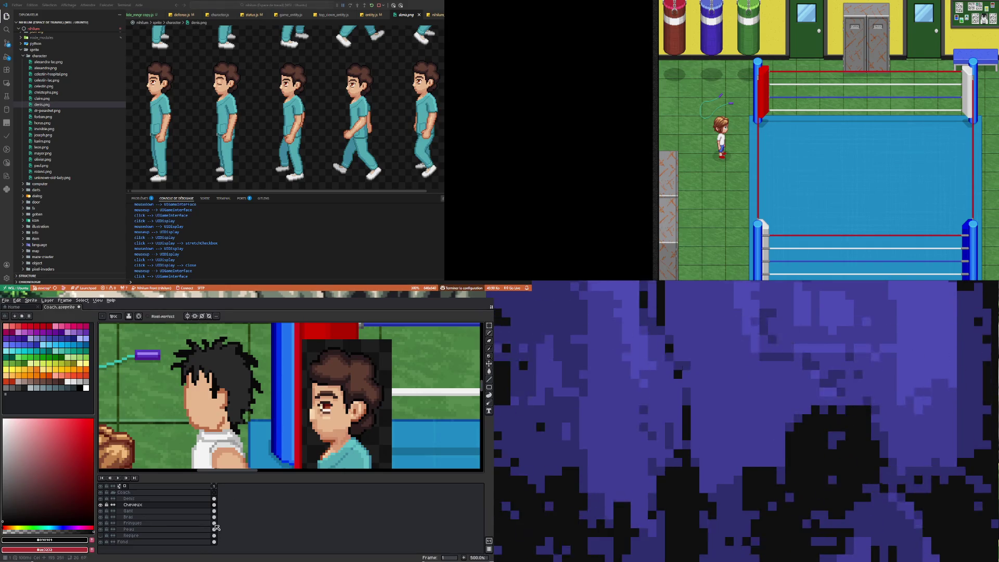
pyautogui.press('e')
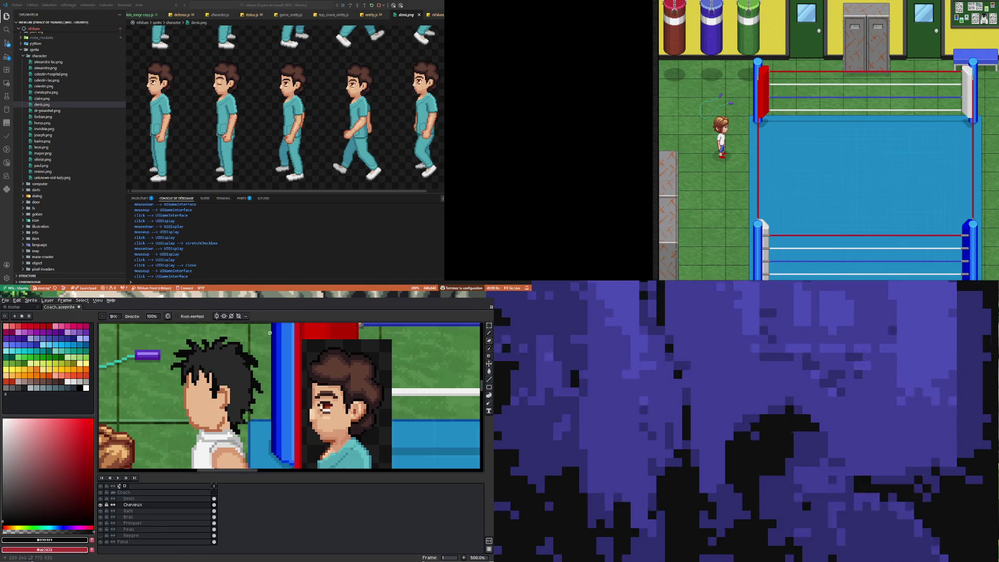
# Step: On the Peau layer, sample the darker, light and mid skin shades from the face
pyautogui.click(215, 530)
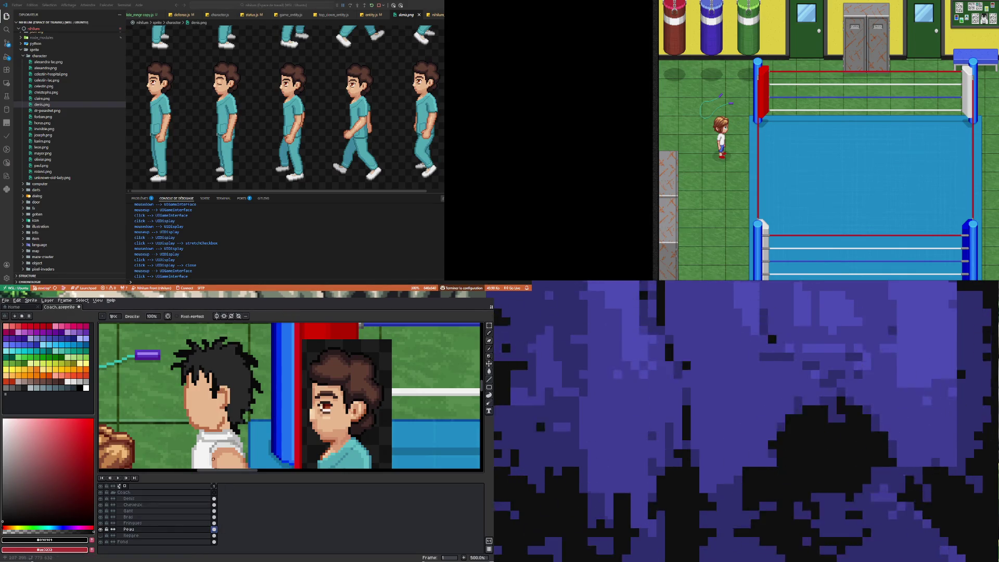
pyautogui.keyDown('alt'); pyautogui.click(227, 392); pyautogui.keyUp('alt')
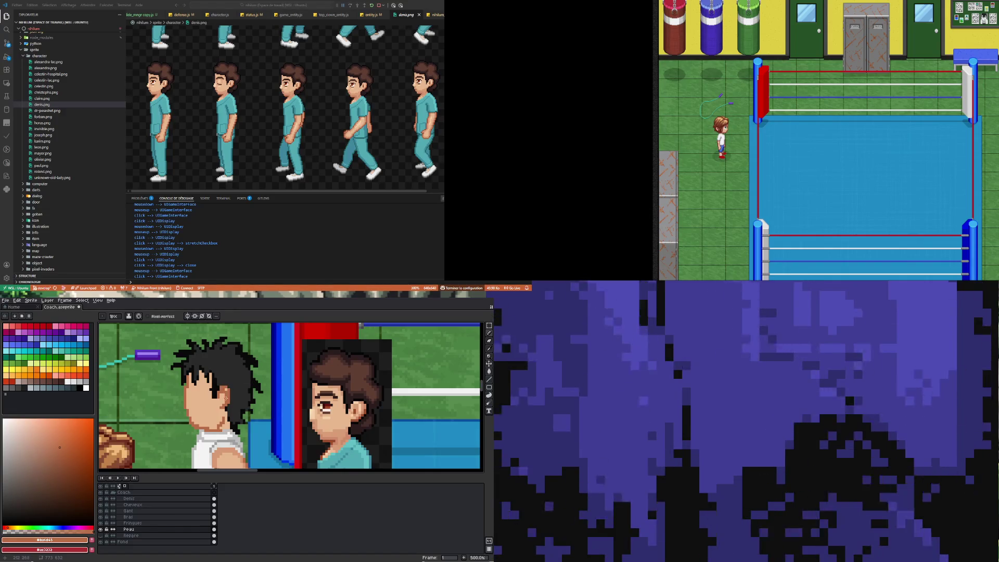
pyautogui.keyDown('alt'); pyautogui.click(224, 396); pyautogui.keyUp('alt')
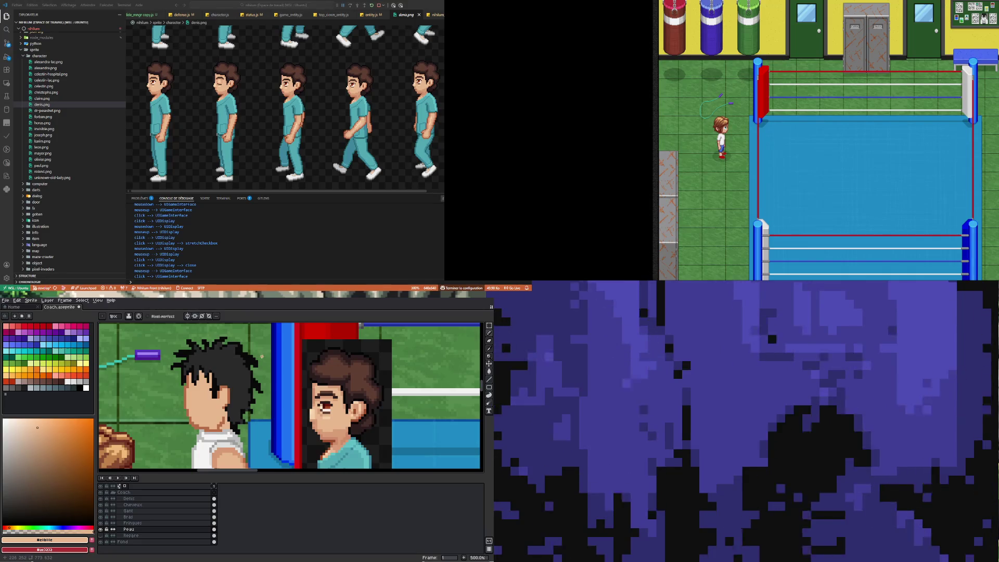
pyautogui.keyDown('alt'); pyautogui.click(221, 449); pyautogui.keyUp('alt')
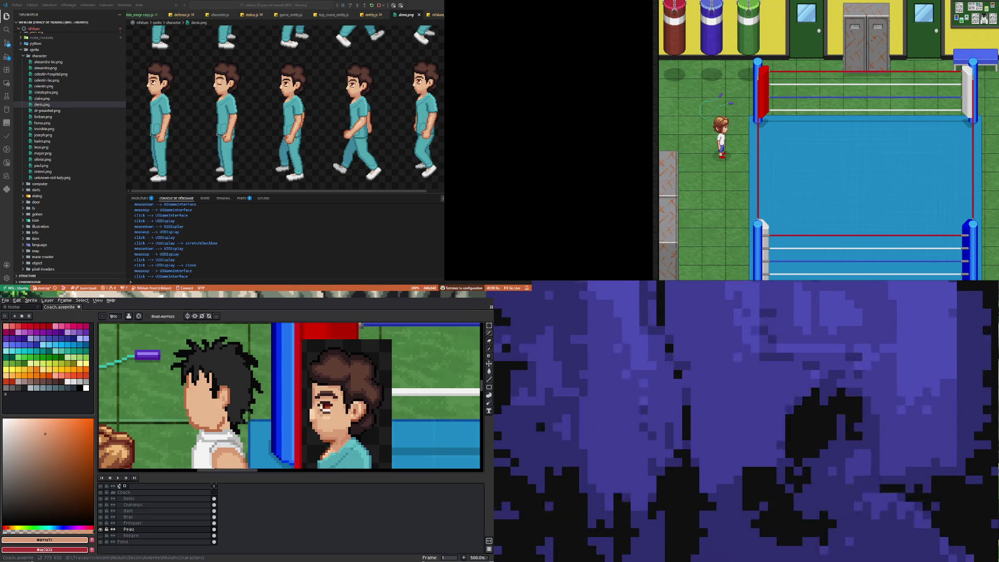
# Step: Adjust the canvas zoom on the coach's face
pyautogui.scroll(-3, 194, 373)
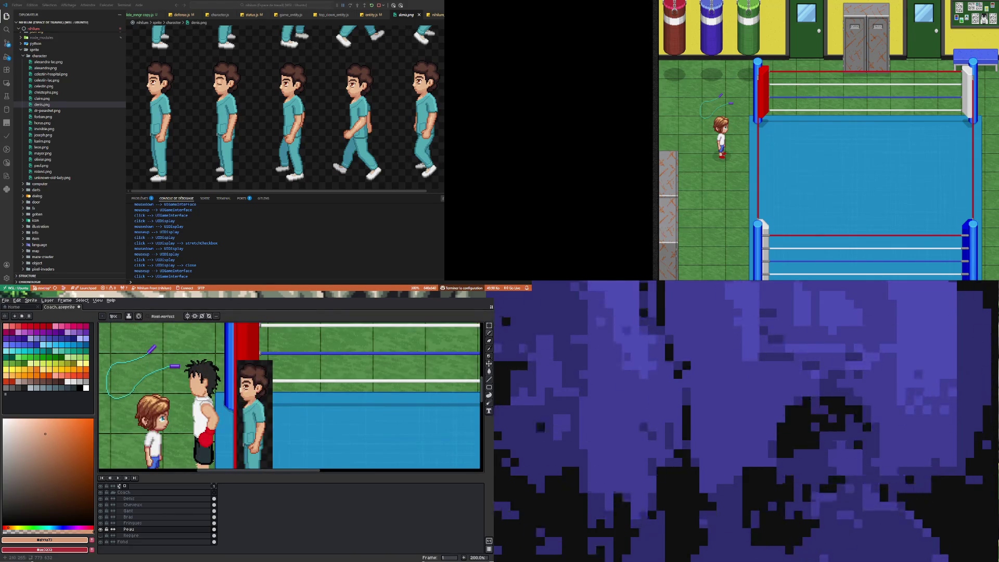
# Step: Sample the coach's darker, light and mid skin tones from his face in turn
pyautogui.scroll(4, 203, 380)
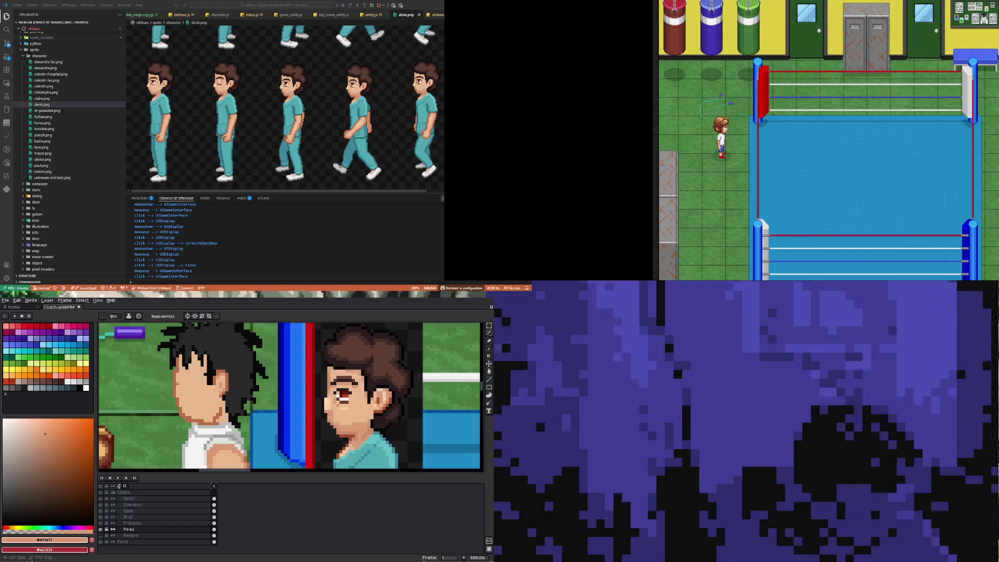
pyautogui.keyDown('alt'); pyautogui.click(179, 382); pyautogui.keyUp('alt')
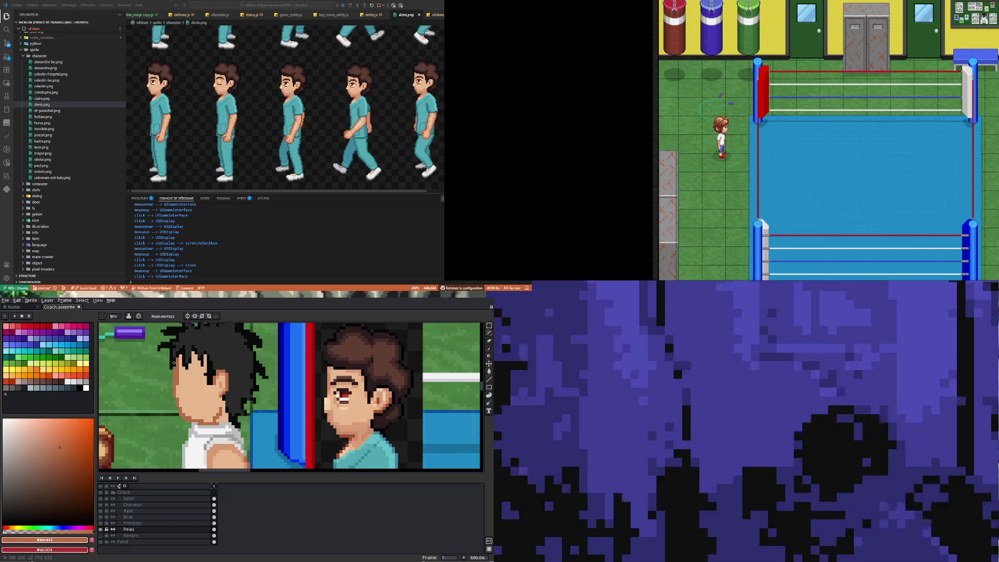
pyautogui.press('e')
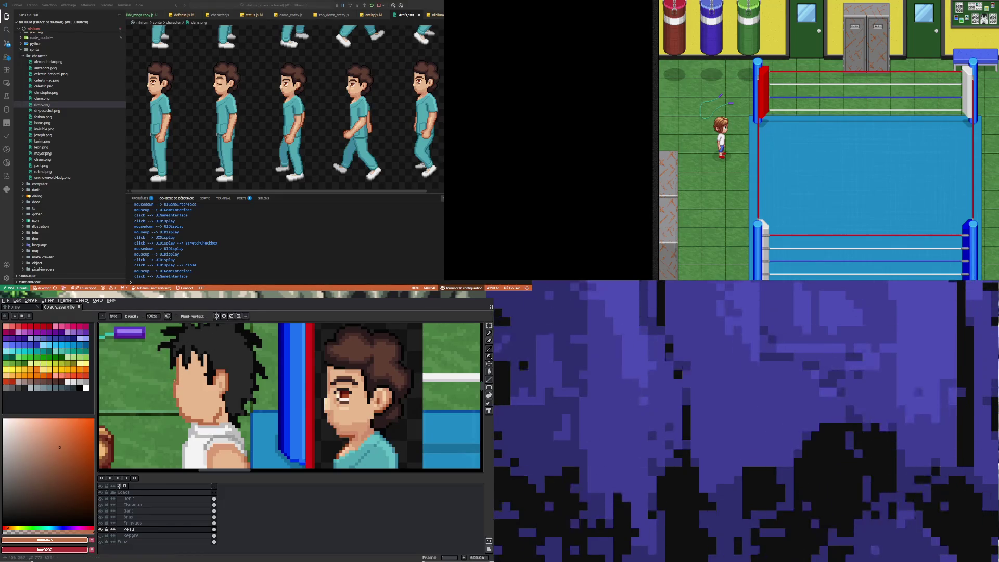
pyautogui.press('i')
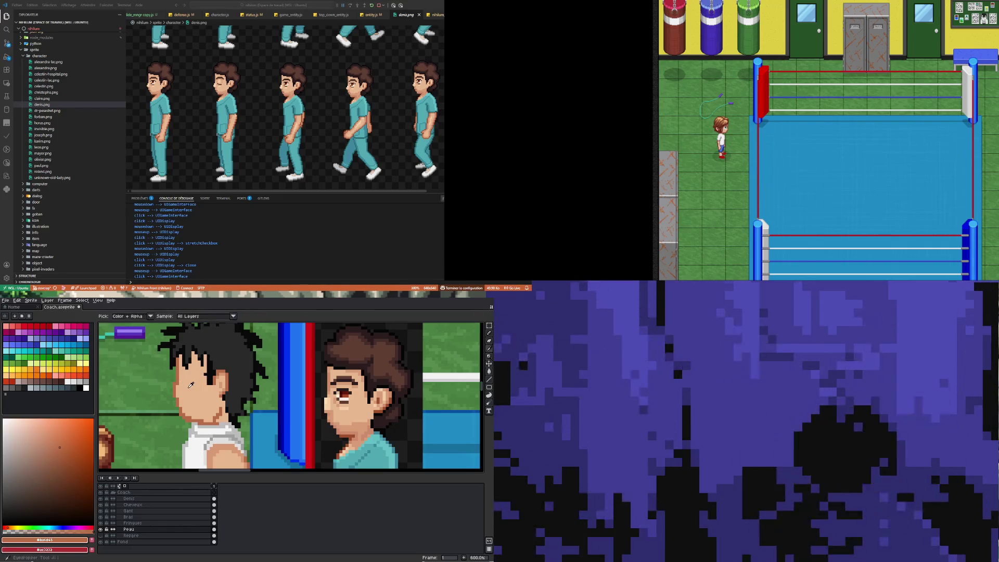
pyautogui.click(188, 385)
pyautogui.press('b')
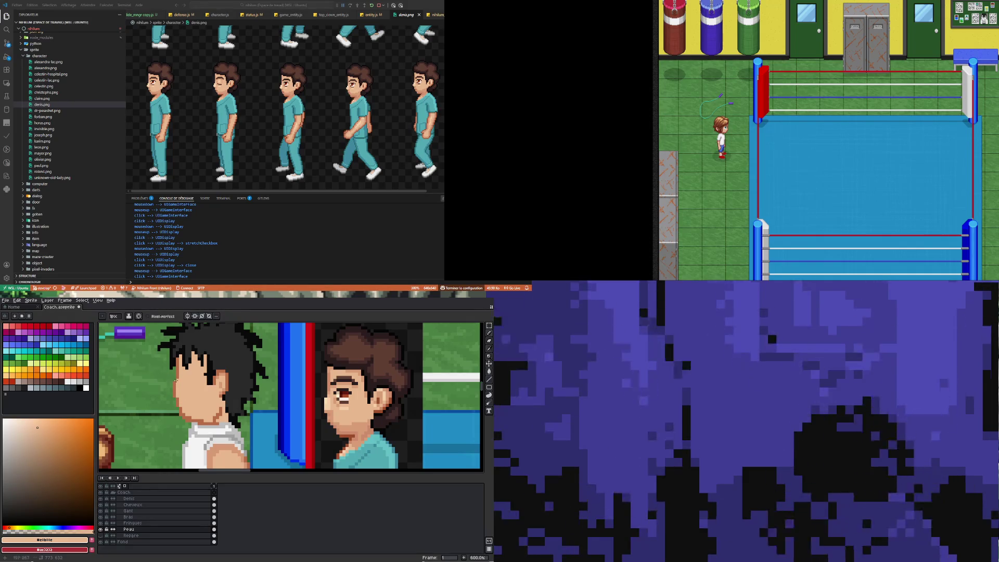
pyautogui.keyDown('alt'); pyautogui.click(174, 391); pyautogui.keyUp('alt')
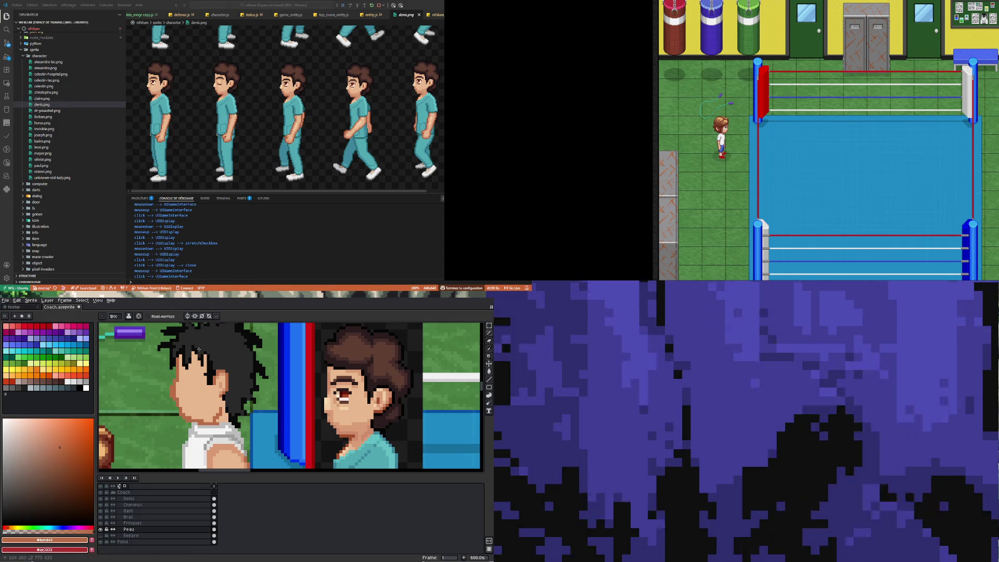
pyautogui.keyDown('alt'); pyautogui.click(182, 392); pyautogui.keyUp('alt')
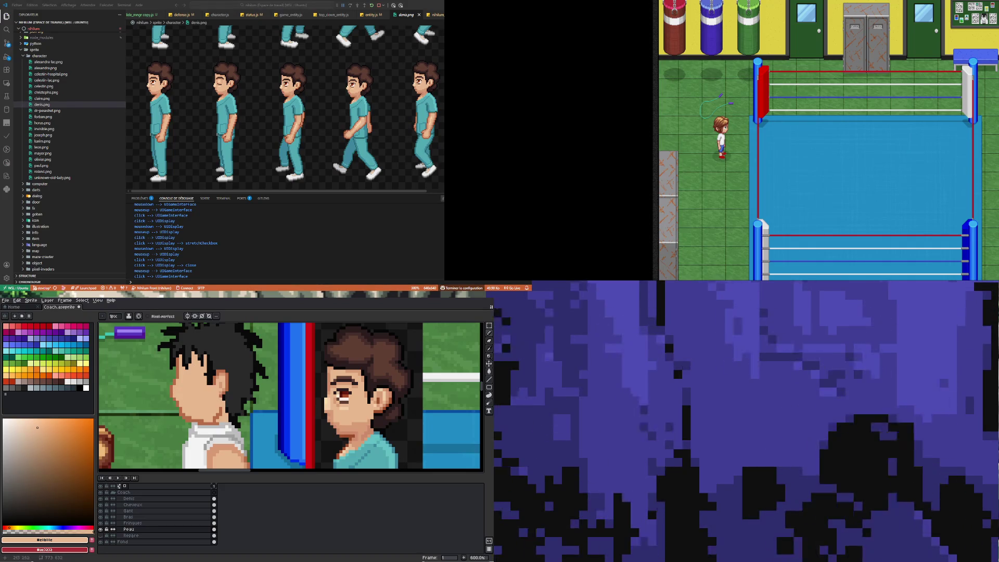
pyautogui.keyDown('alt'); pyautogui.click(229, 450); pyautogui.keyUp('alt')
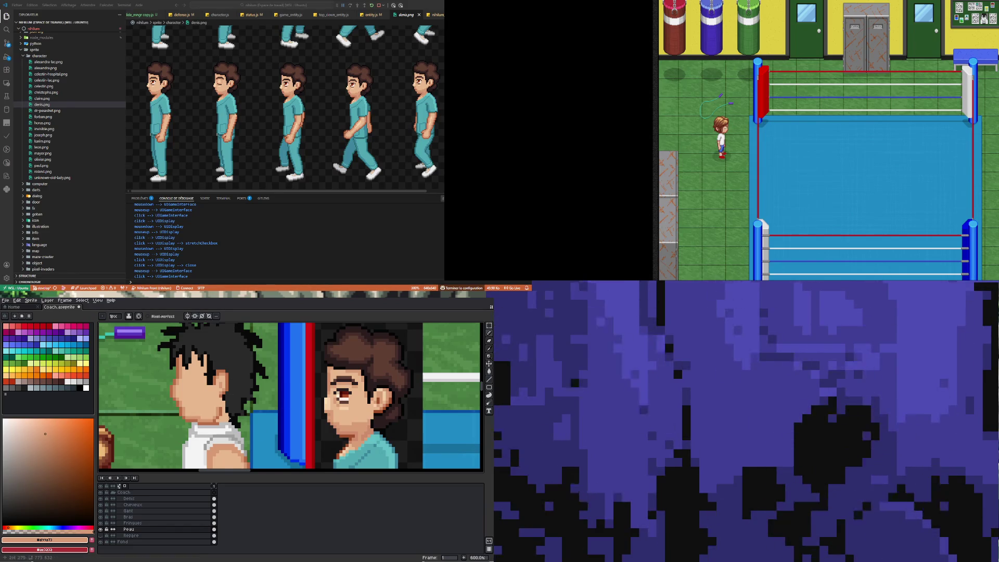
pyautogui.scroll(-5, 206, 416)
pyautogui.scroll(3, 210, 427)
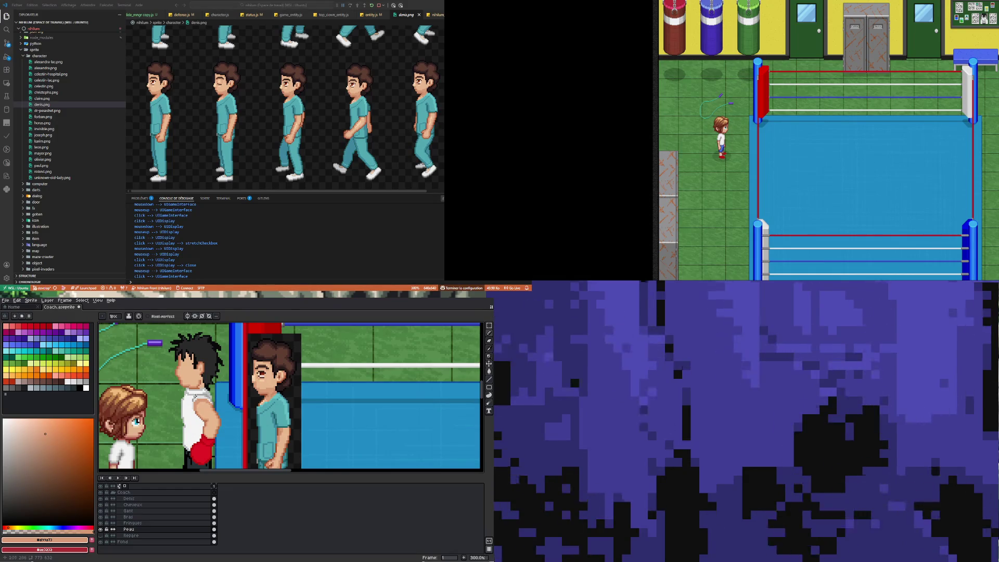
pyautogui.scroll(-2, 193, 385)
pyautogui.scroll(2, 195, 390)
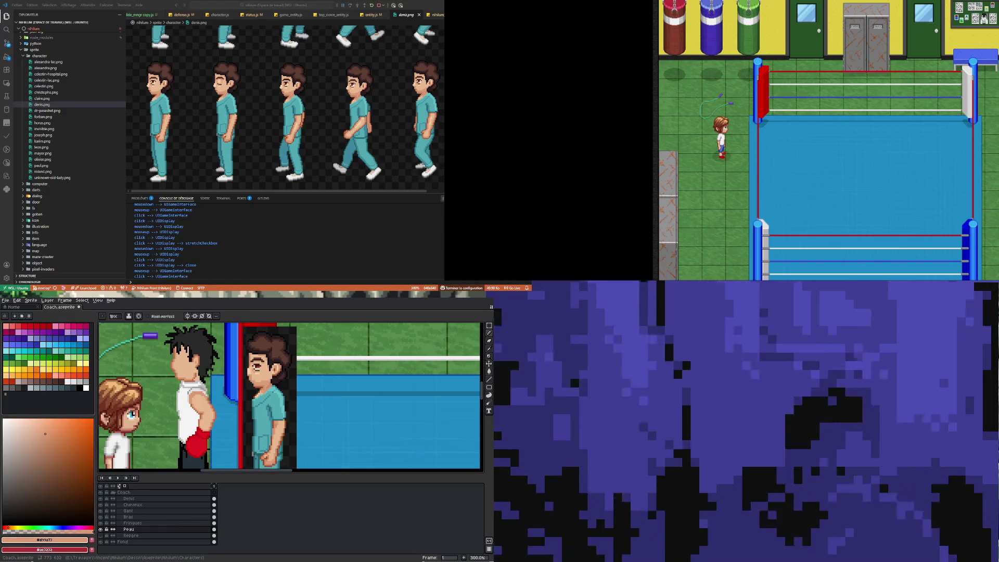
pyautogui.scroll(-2, 188, 370)
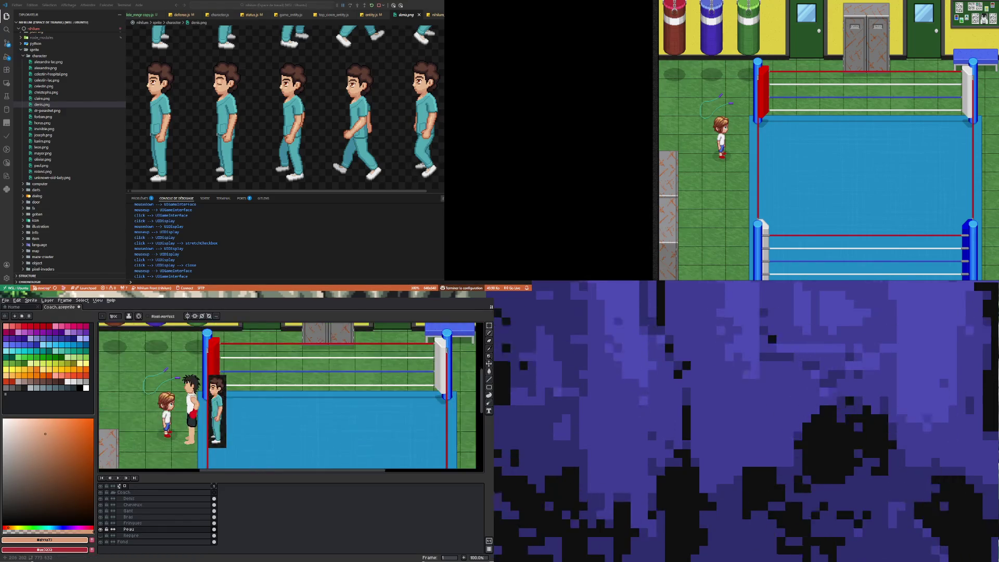
pyautogui.scroll(8, 188, 370)
pyautogui.press('-')
pyautogui.press('-')
pyautogui.press('-')
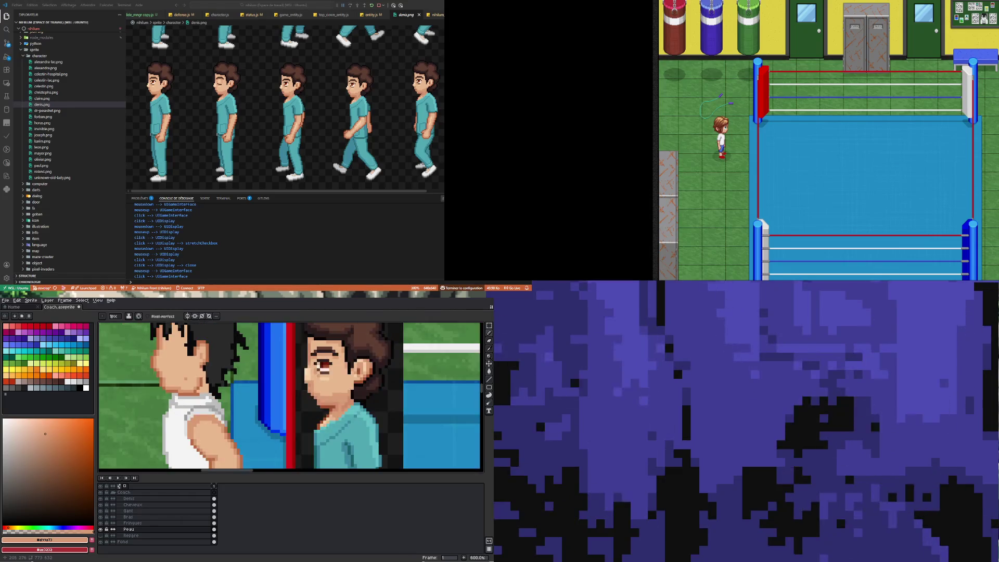
# Step: Zoom in on the face, add a brown shading pixel on the chin, then resample skin
pyautogui.press('+')
pyautogui.press('+')
pyautogui.press('+')
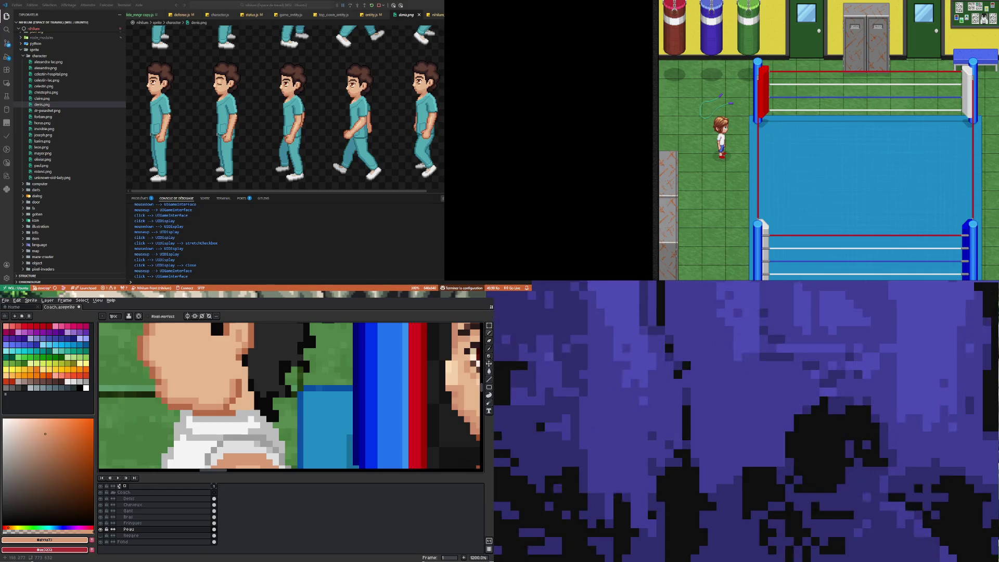
pyautogui.press('i')
pyautogui.click(161, 386)
pyautogui.press('b')
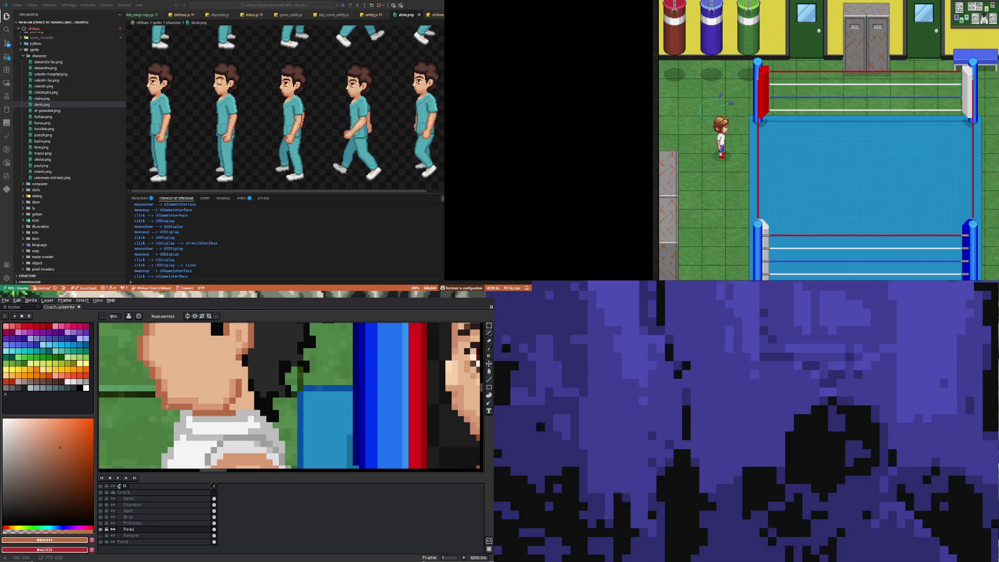
pyautogui.scroll(-1, 193, 412)
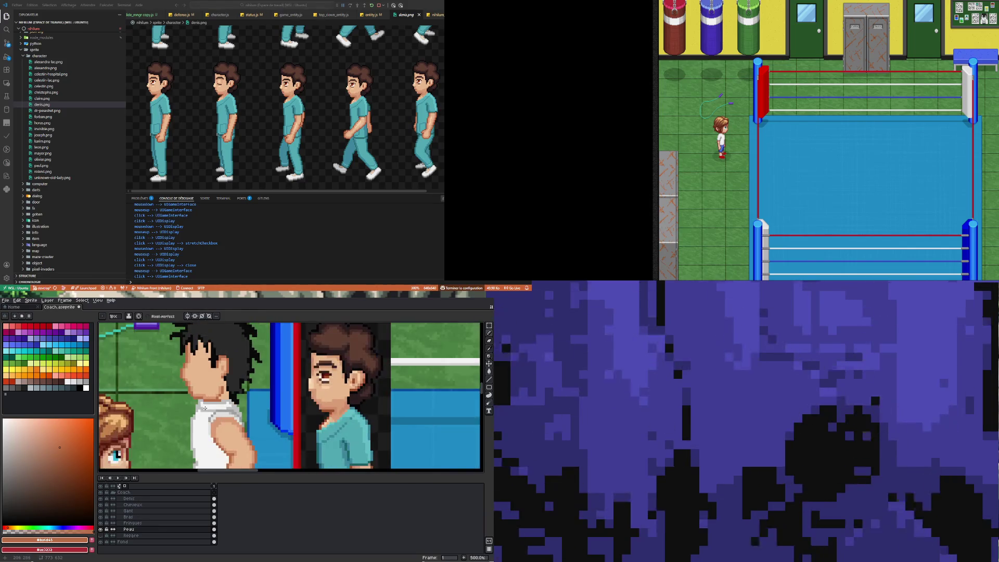
pyautogui.scroll(1, 198, 390)
pyautogui.click(199, 389)
pyautogui.press('e')
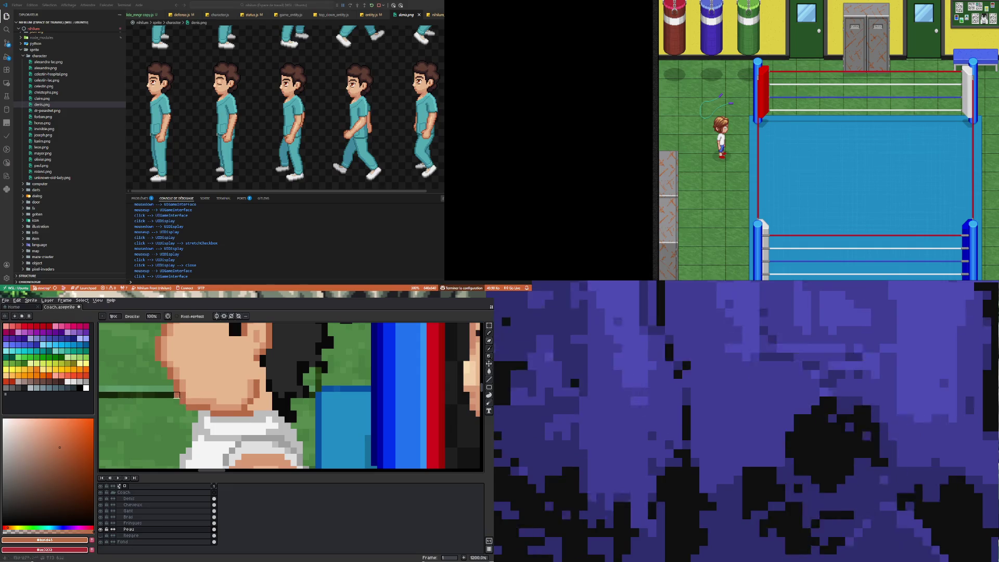
pyautogui.scroll(-1, 171, 418)
pyautogui.scroll(1, 178, 424)
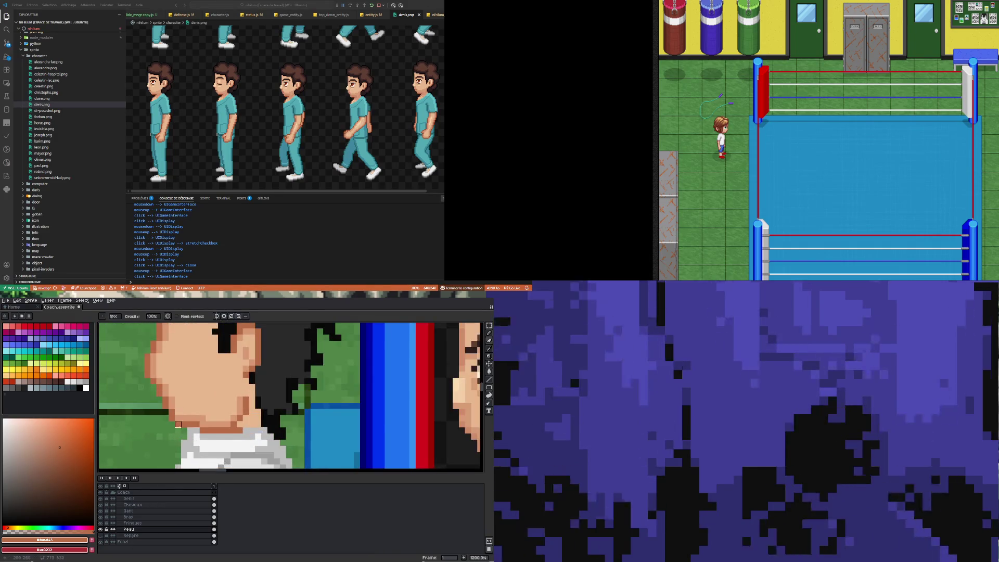
pyautogui.press('i')
pyautogui.click(182, 416)
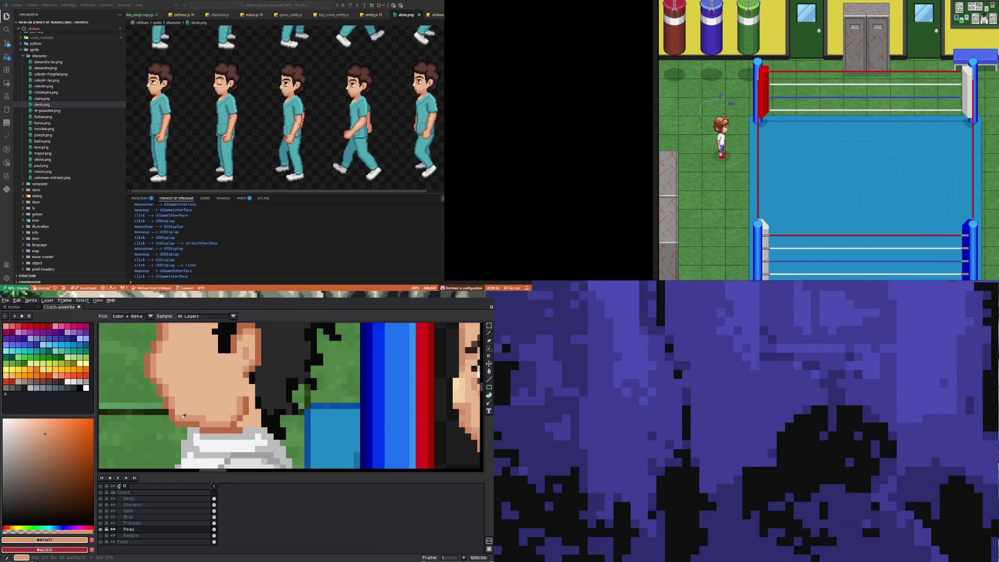
pyautogui.press('b')
pyautogui.scroll(-5, 182, 417)
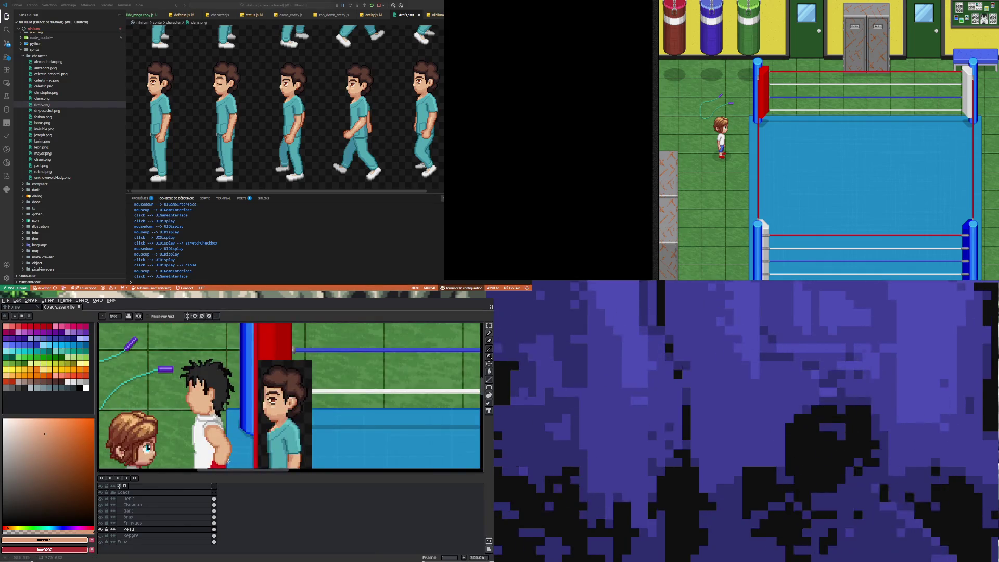
pyautogui.scroll(4, 201, 411)
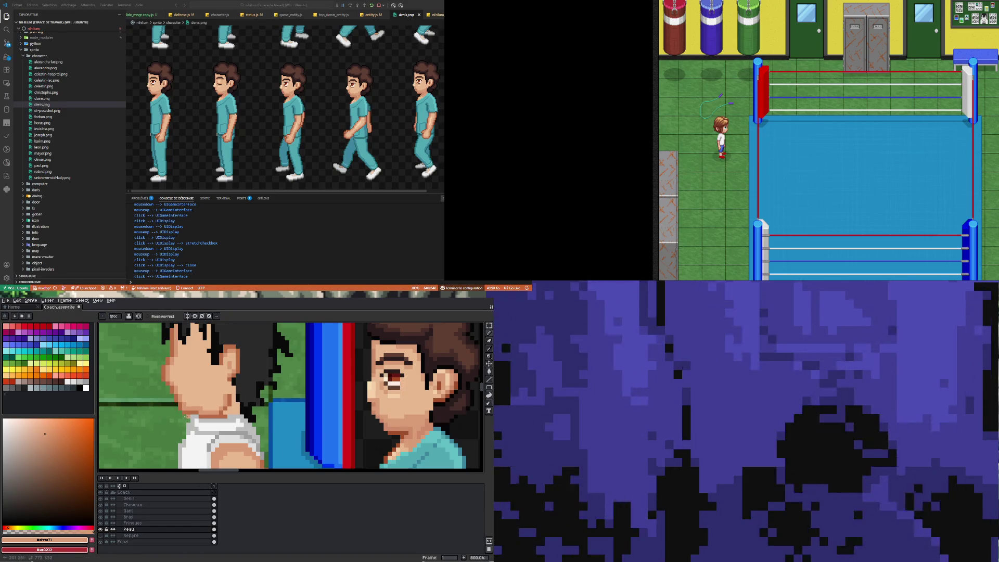
# Step: Repaint the dark row beneath the coach's chin in the lighter skin tone
pyautogui.keyDown('alt'); pyautogui.click(184, 409); pyautogui.keyUp('alt')
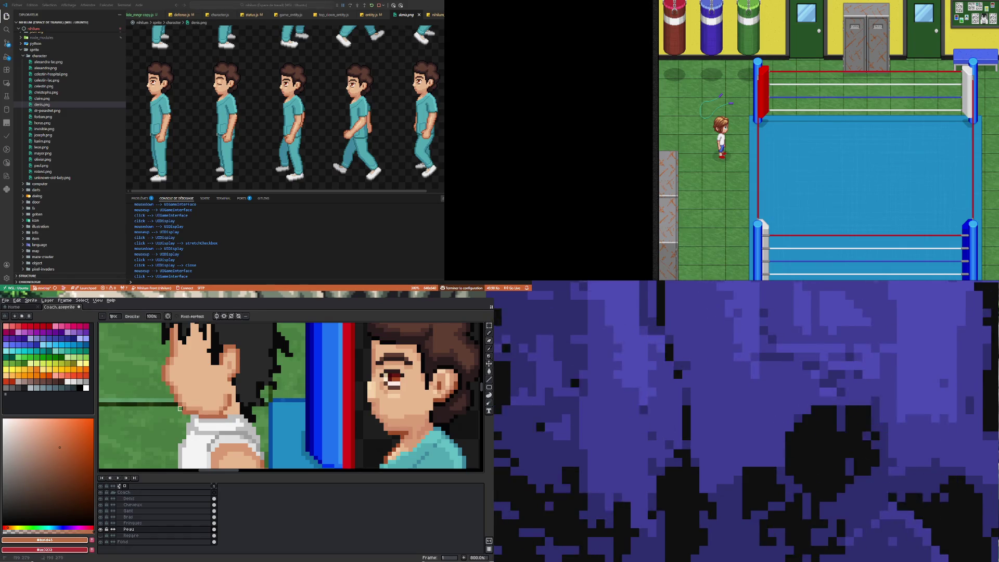
pyautogui.scroll(-1, 155, 420)
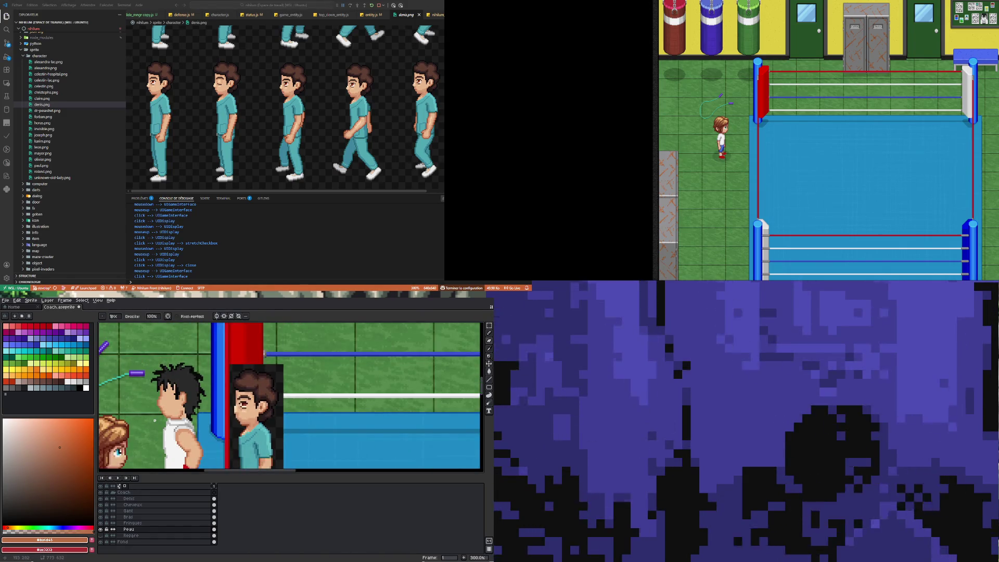
pyautogui.scroll(3, 167, 423)
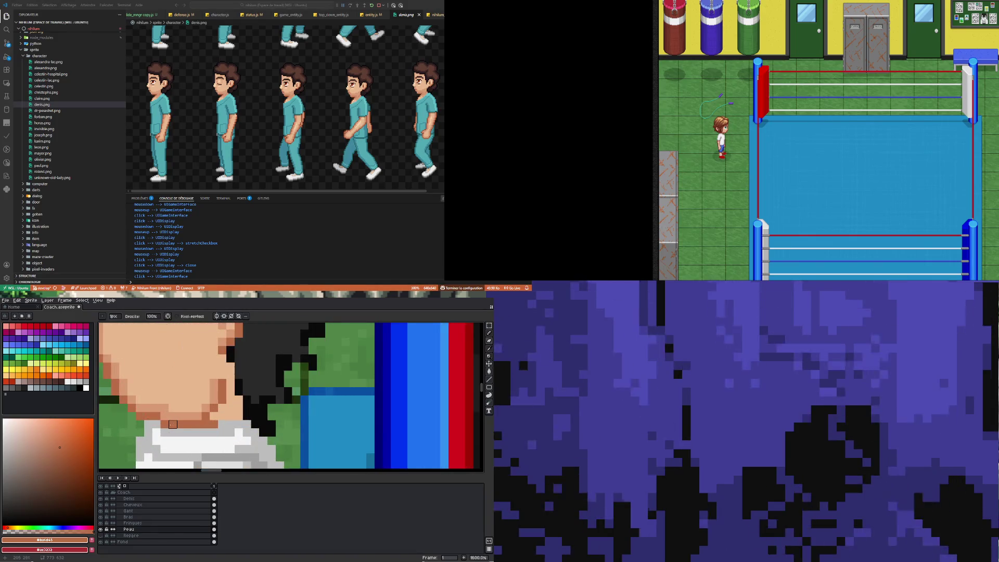
pyautogui.keyDown('alt'); pyautogui.click(168, 422); pyautogui.keyUp('alt')
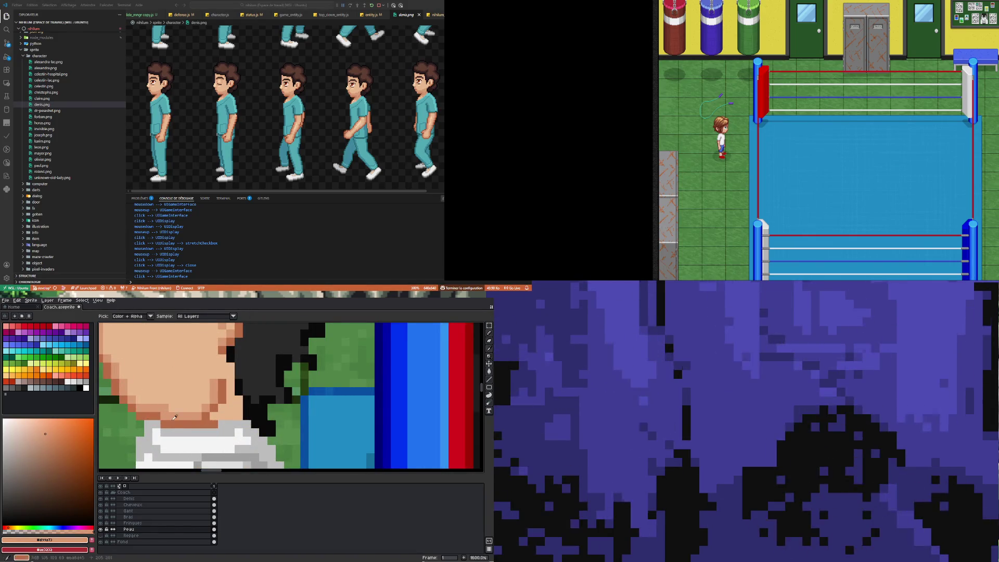
pyautogui.moveTo(167, 422); pyautogui.dragTo(207, 416)
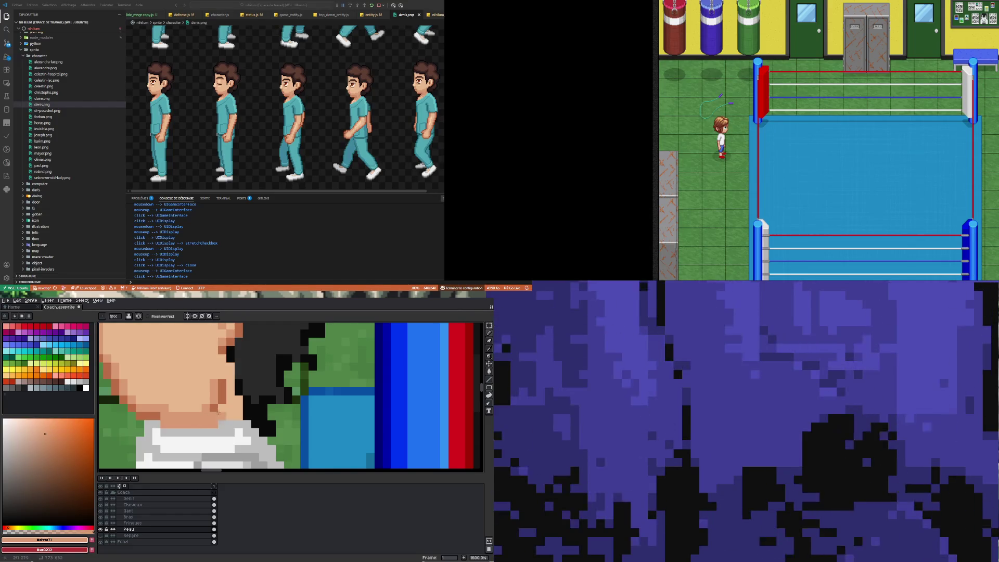
pyautogui.scroll(-5, 227, 413)
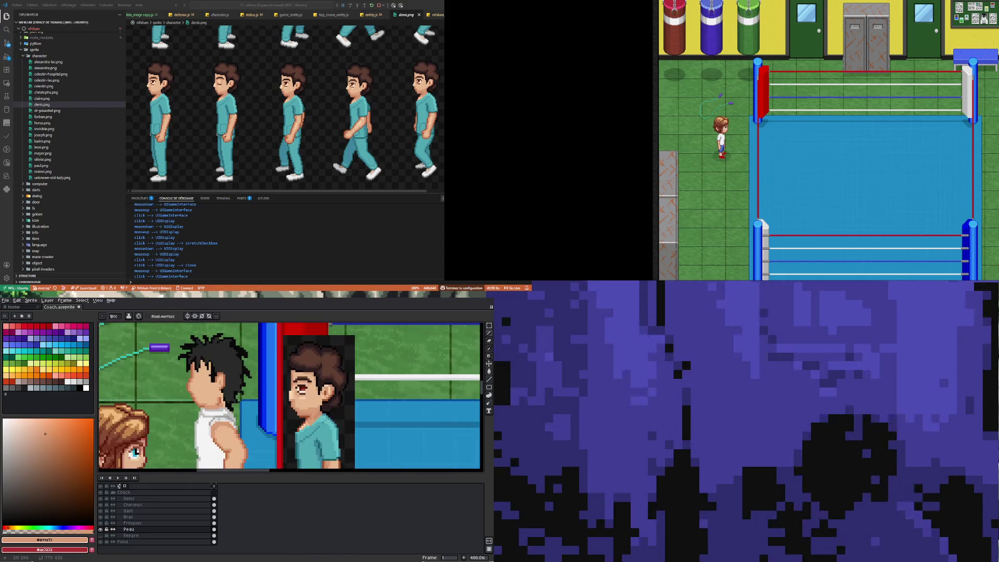
pyautogui.scroll(5, 221, 405)
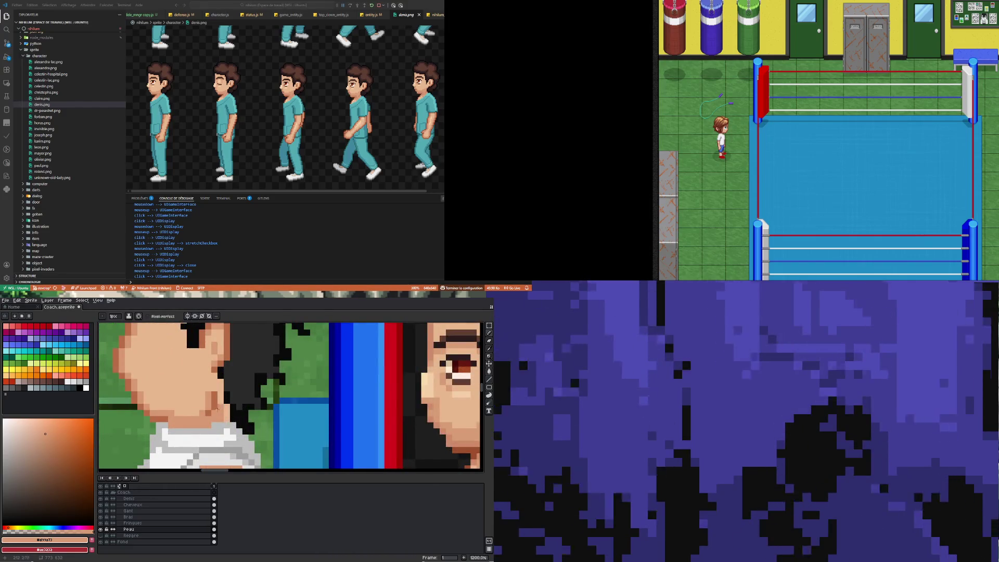
pyautogui.scroll(-4, 218, 405)
pyautogui.scroll(5, 211, 384)
pyautogui.scroll(-7, 192, 376)
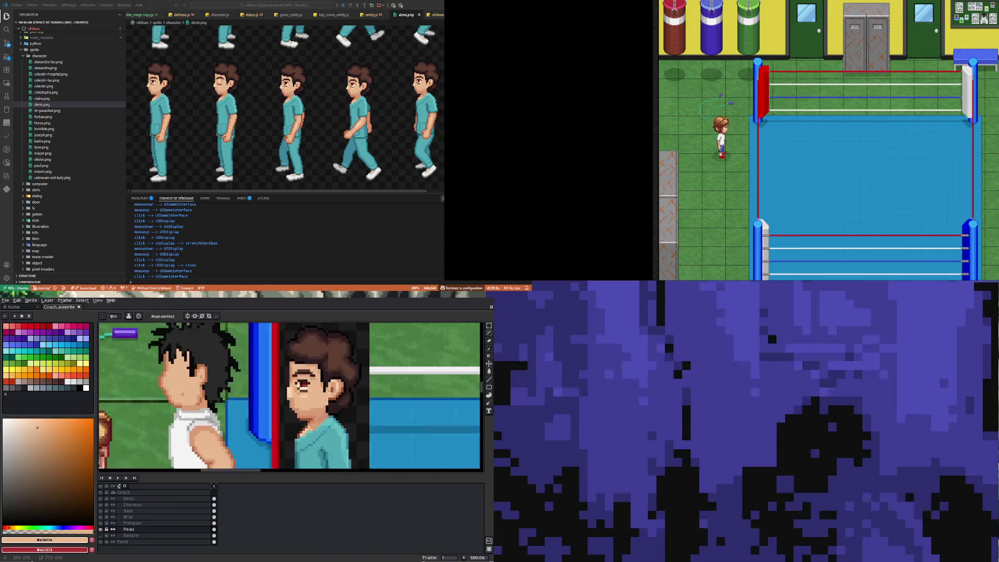
pyautogui.scroll(-2, 187, 401)
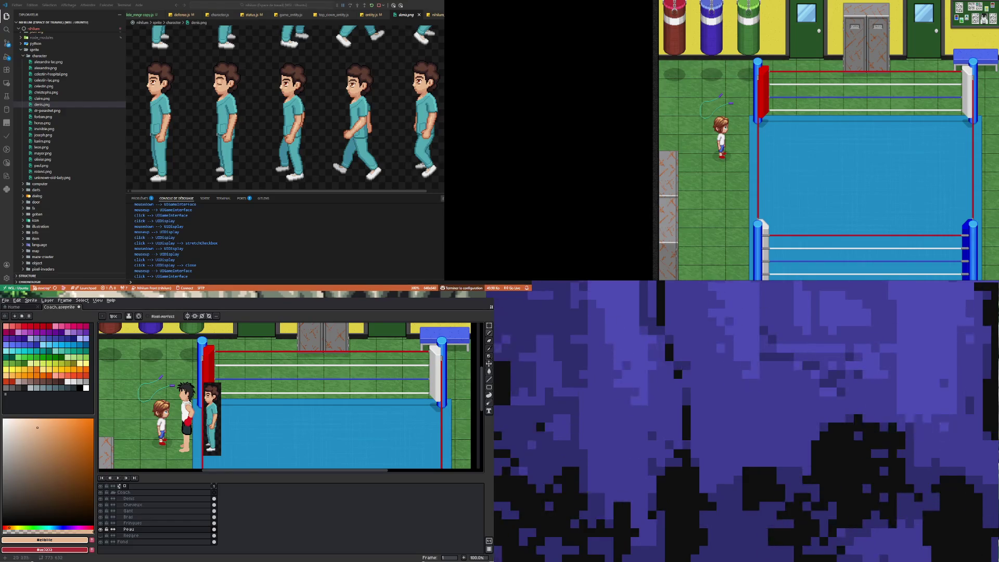
pyautogui.scroll(1, 187, 392)
pyautogui.scroll(-1, 186, 400)
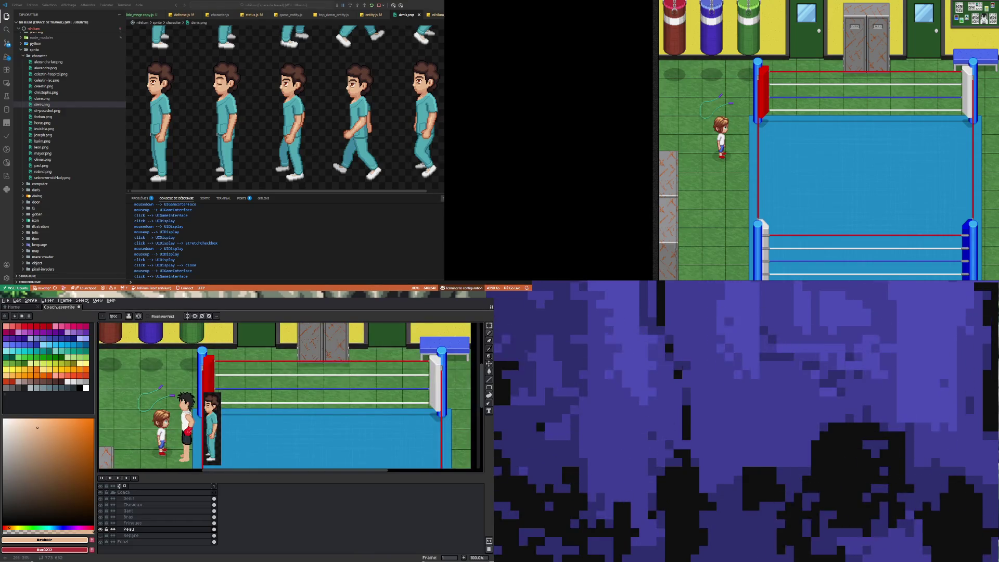
pyautogui.scroll(1, 184, 426)
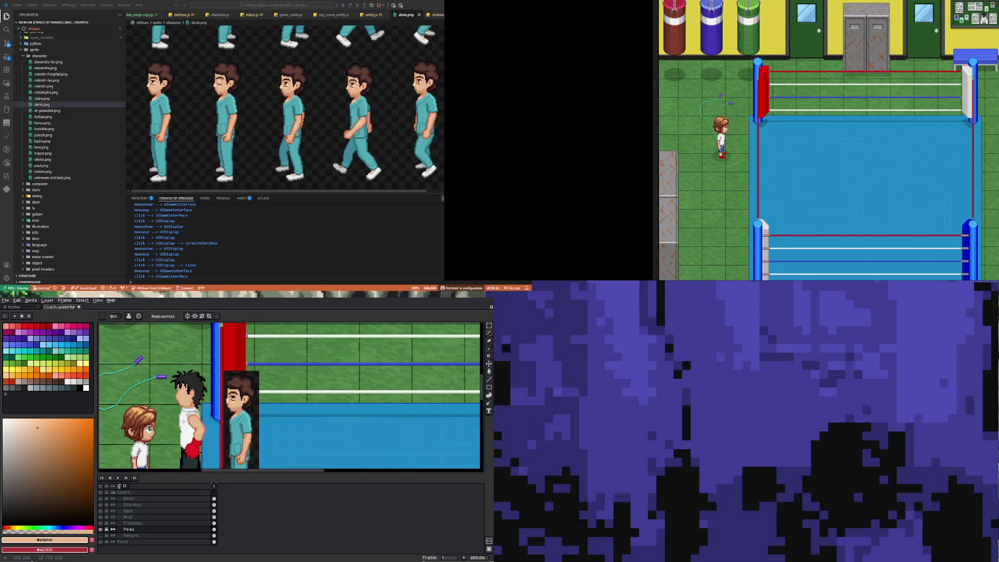
# Step: On the Fringues layer, pick the grey shade from the coach's shirt
pyautogui.click(214, 524)
pyautogui.scroll(3, 186, 423)
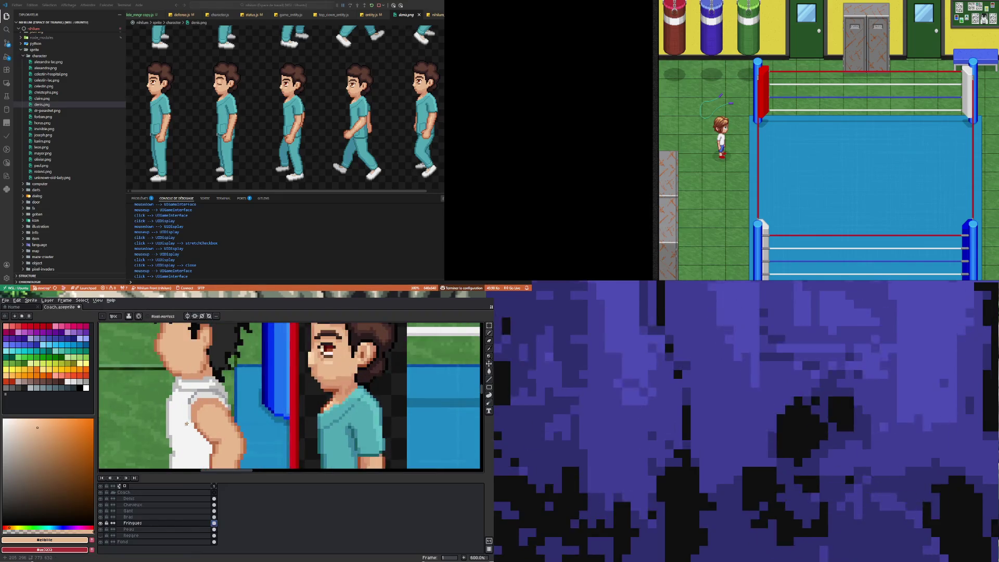
pyautogui.scroll(3, 186, 423)
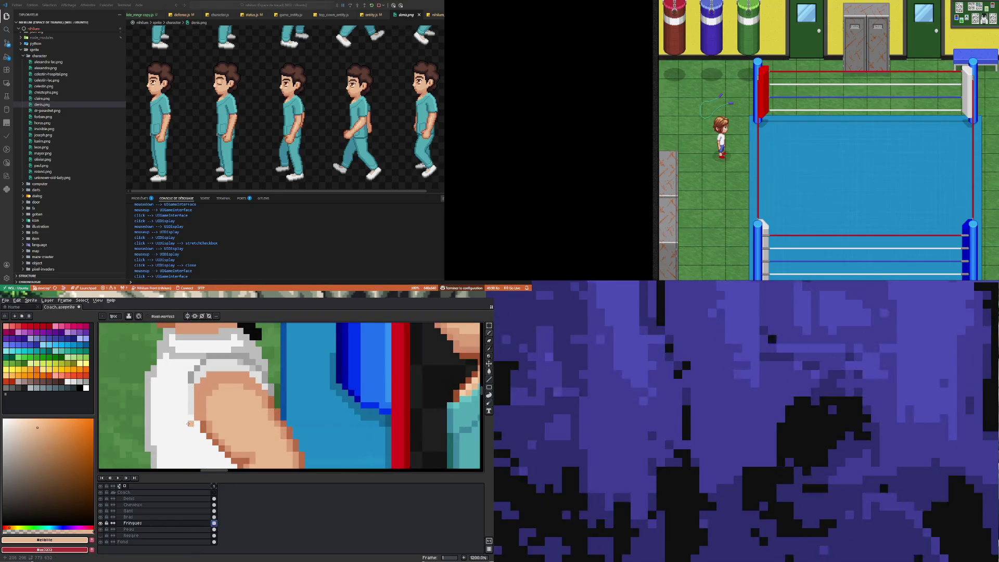
pyautogui.keyDown('alt'); pyautogui.click(153, 363); pyautogui.keyUp('alt')
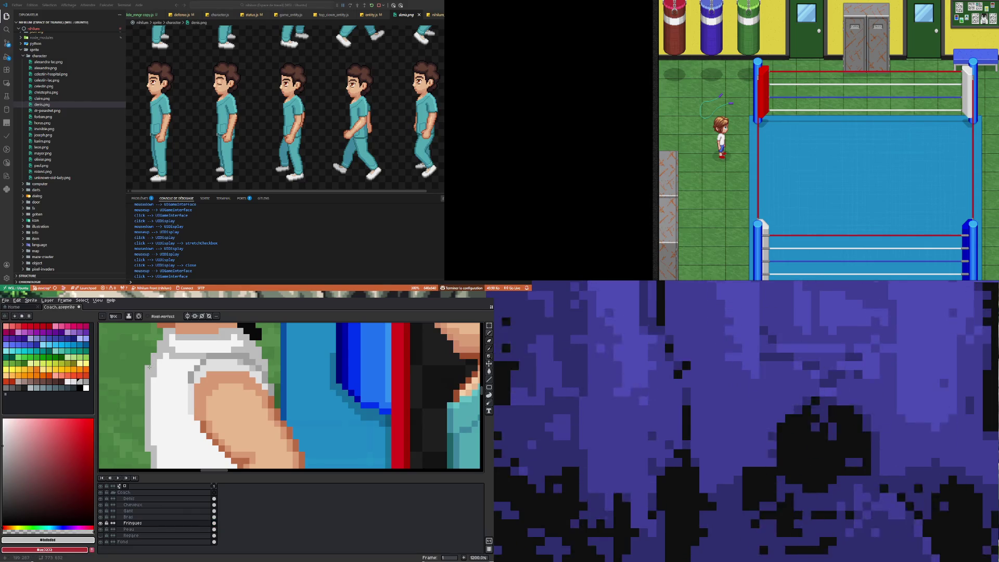
pyautogui.scroll(-6, 193, 413)
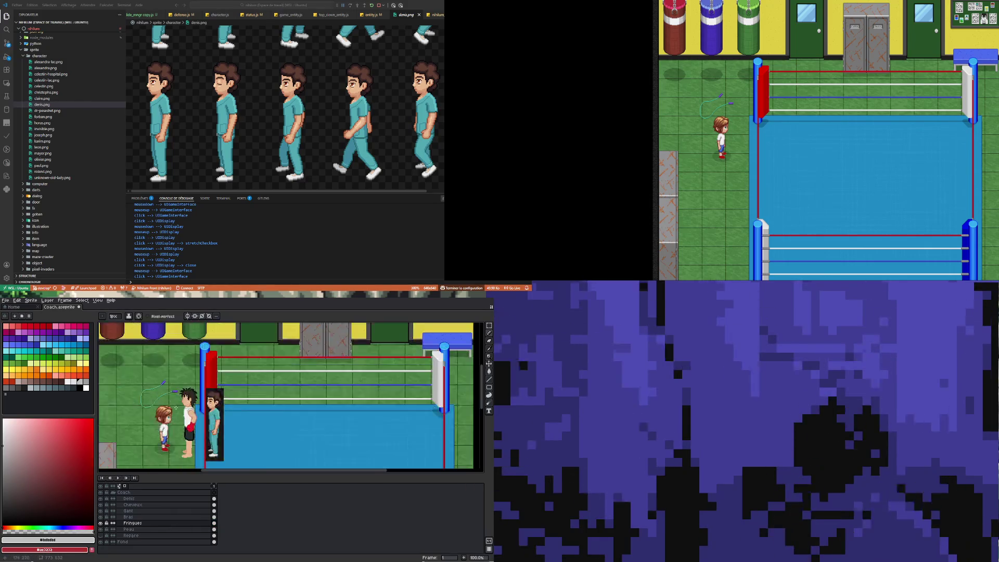
pyautogui.scroll(3, 193, 414)
pyautogui.scroll(2, 187, 399)
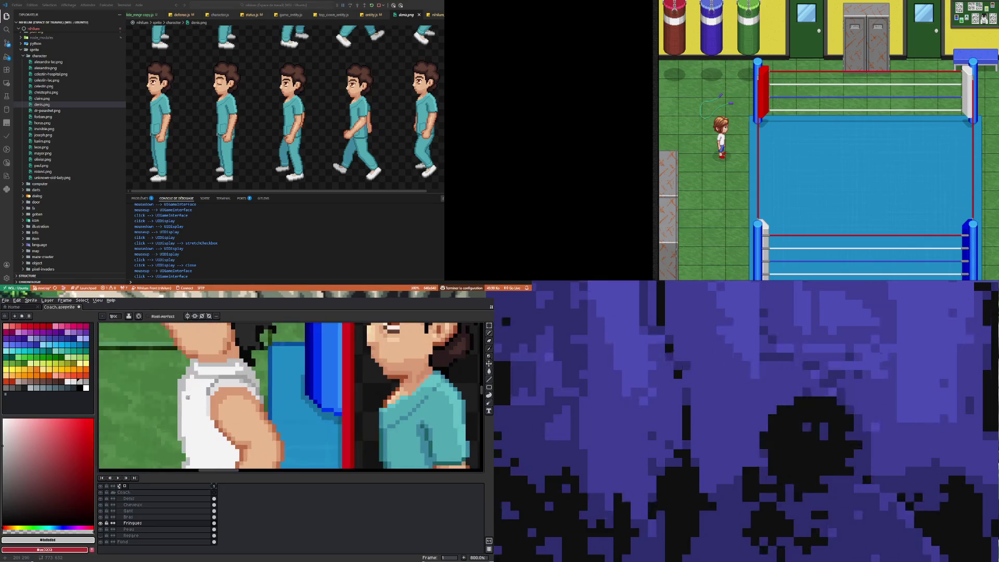
pyautogui.press('b')
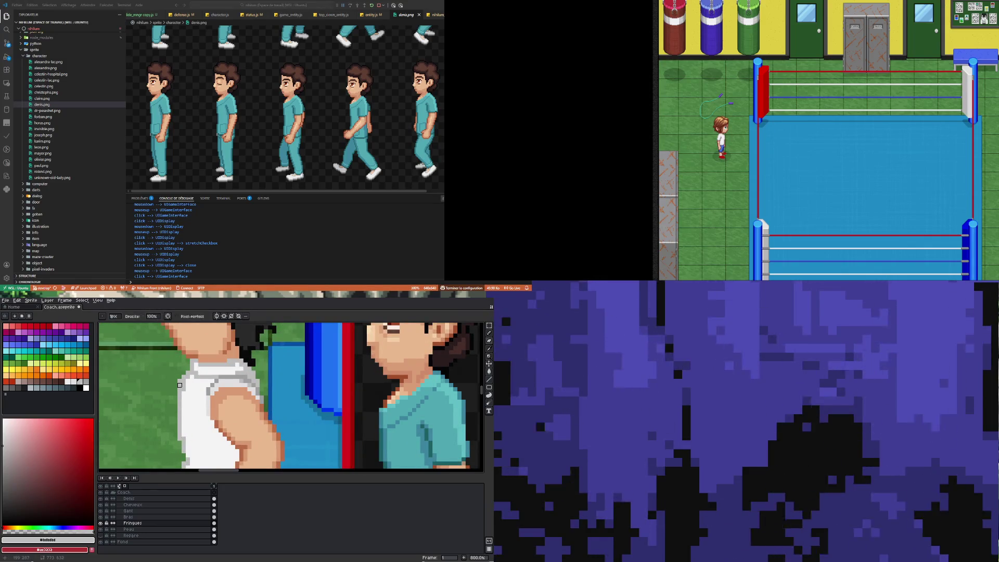
pyautogui.scroll(-4, 201, 403)
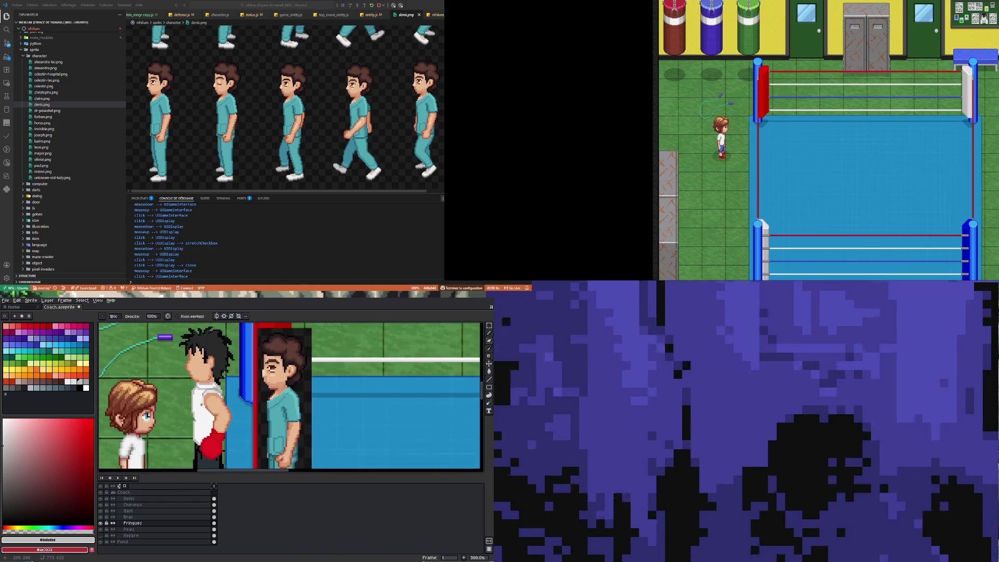
pyautogui.scroll(4, 201, 401)
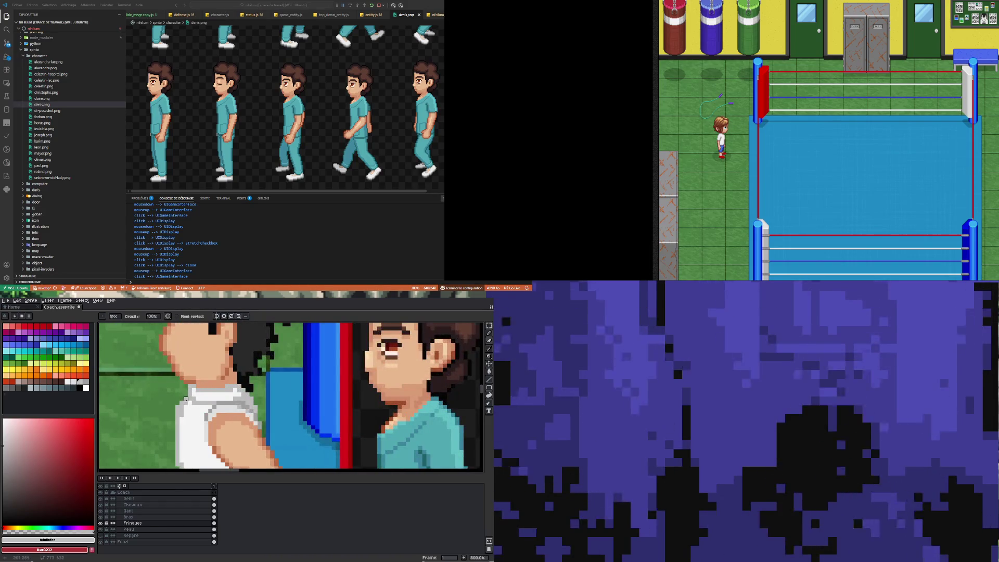
pyautogui.scroll(-4, 153, 452)
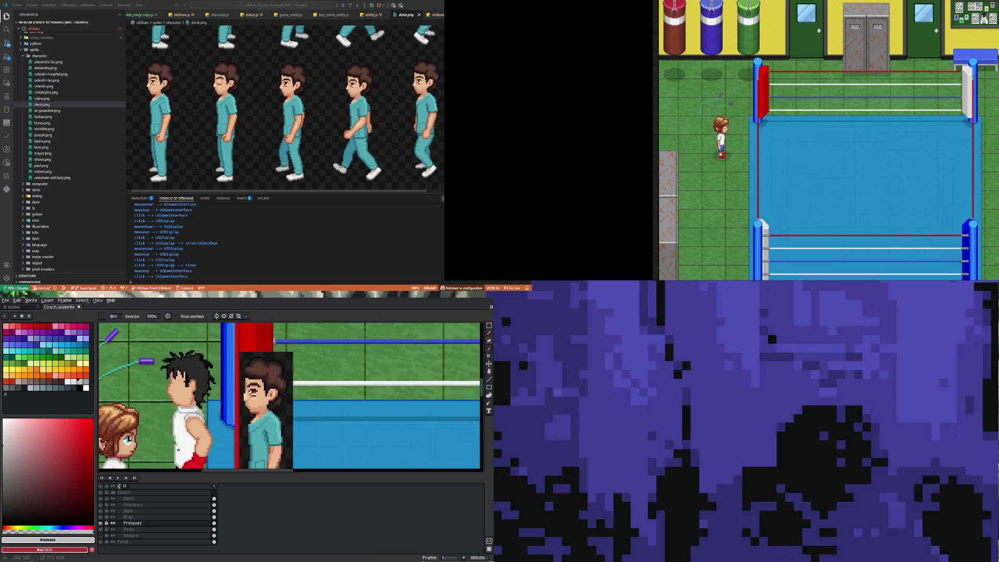
pyautogui.scroll(3, 171, 422)
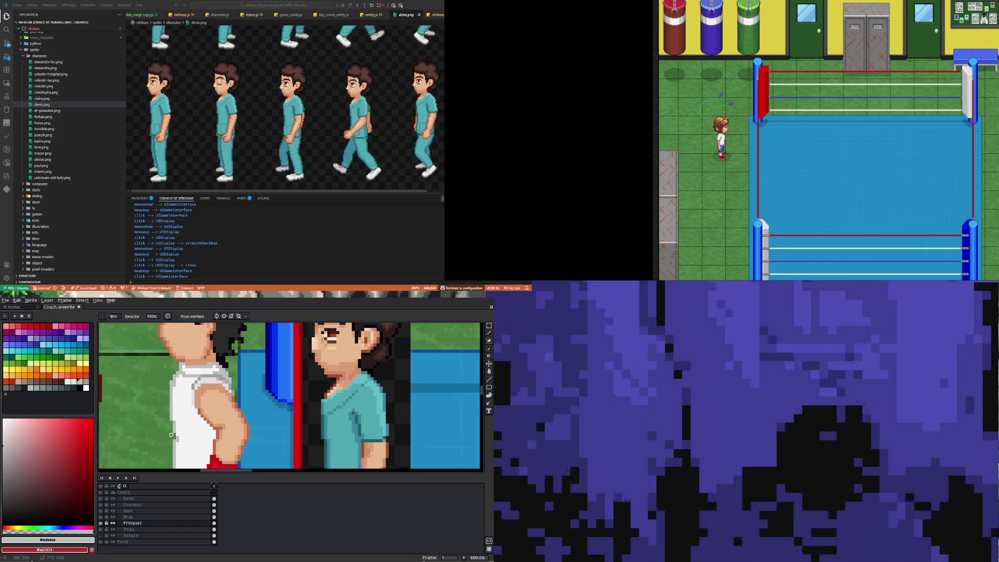
pyautogui.press('b')
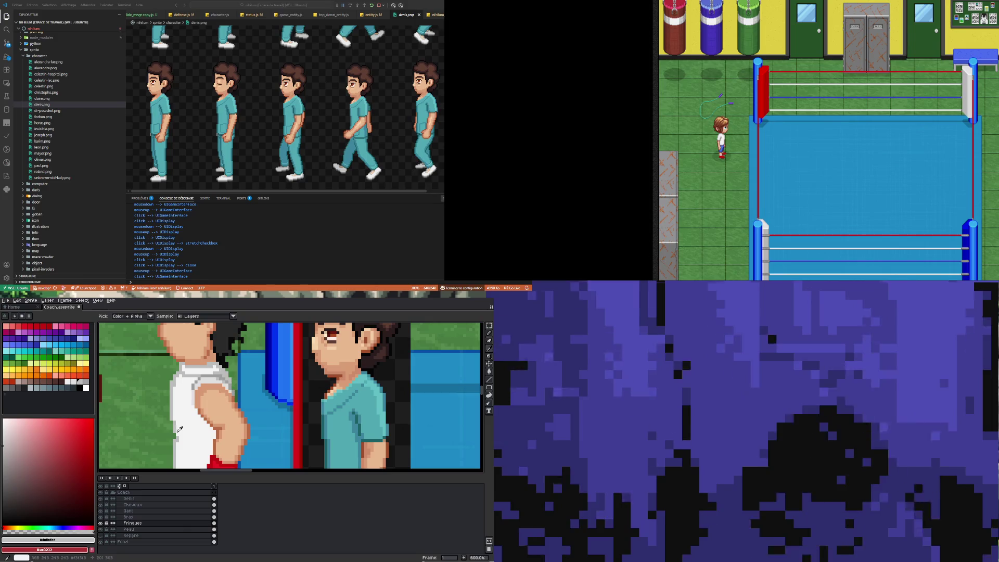
pyautogui.scroll(-3, 178, 433)
pyautogui.scroll(3, 176, 436)
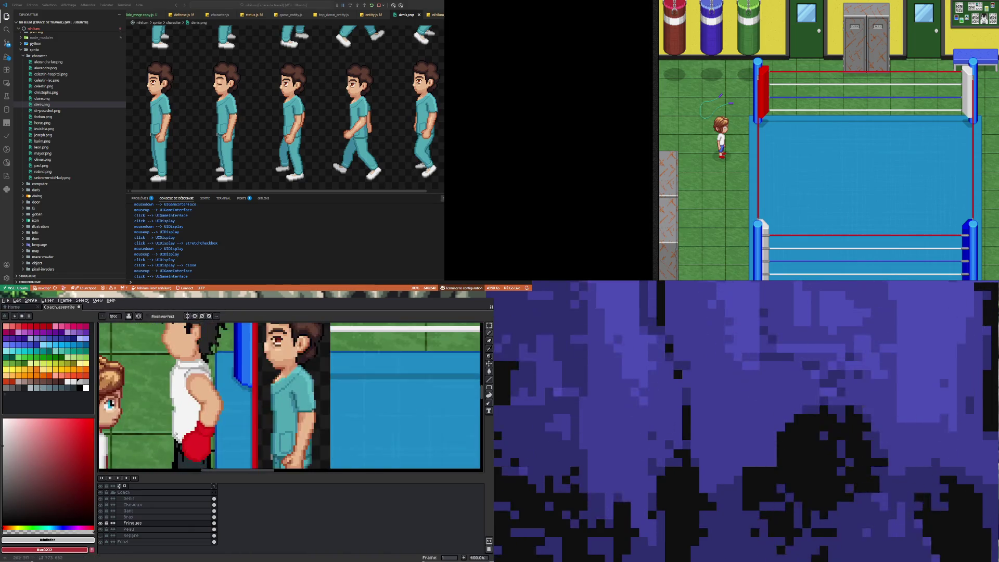
# Step: Erase and repaint sleeve pixels using the white of the coach's shirt
pyautogui.press('e')
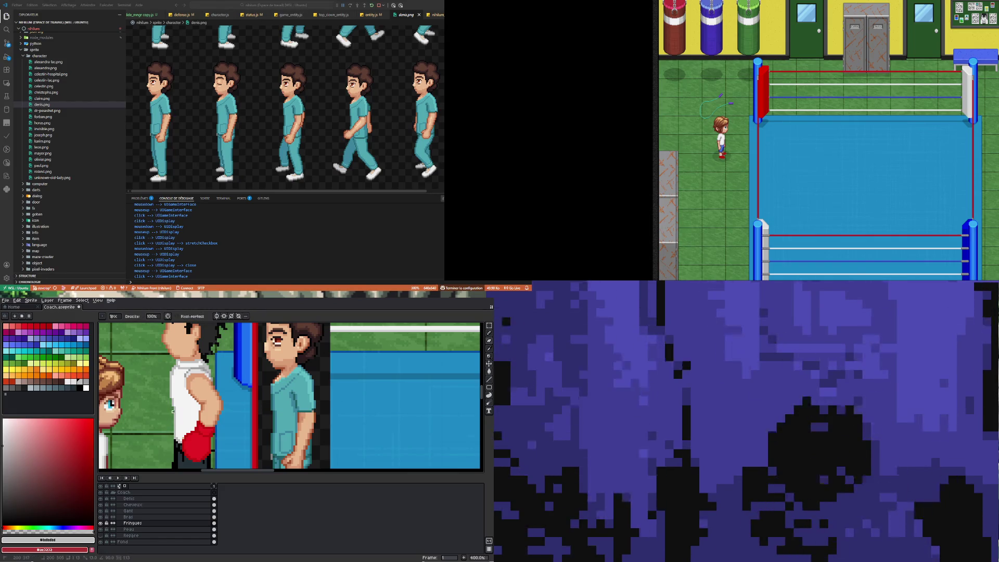
pyautogui.scroll(-6, 172, 436)
pyautogui.scroll(5, 172, 434)
pyautogui.scroll(-3, 172, 434)
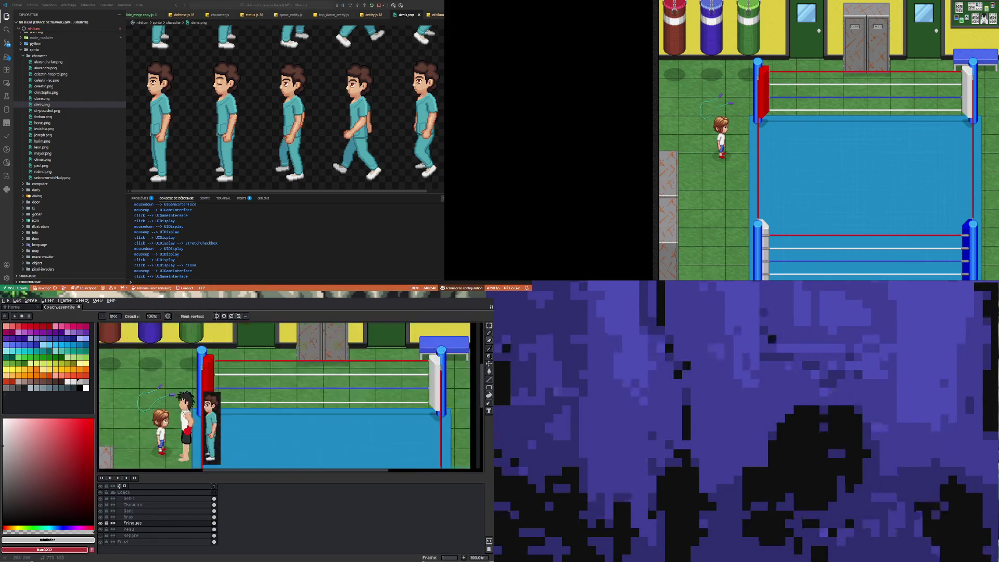
pyautogui.scroll(3, 217, 367)
pyautogui.scroll(-1, 195, 378)
pyautogui.scroll(1, 195, 379)
pyautogui.press('i')
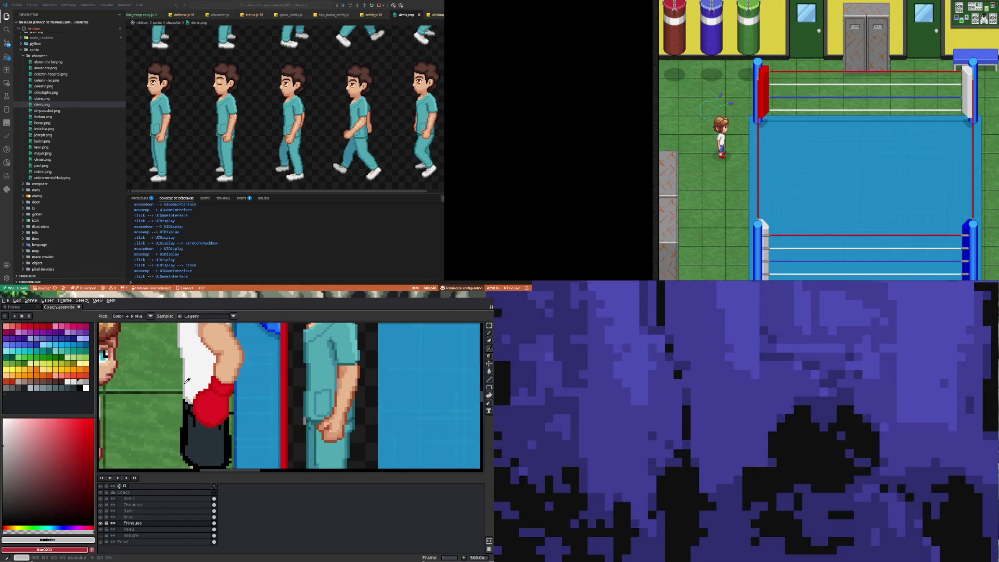
pyautogui.press('b')
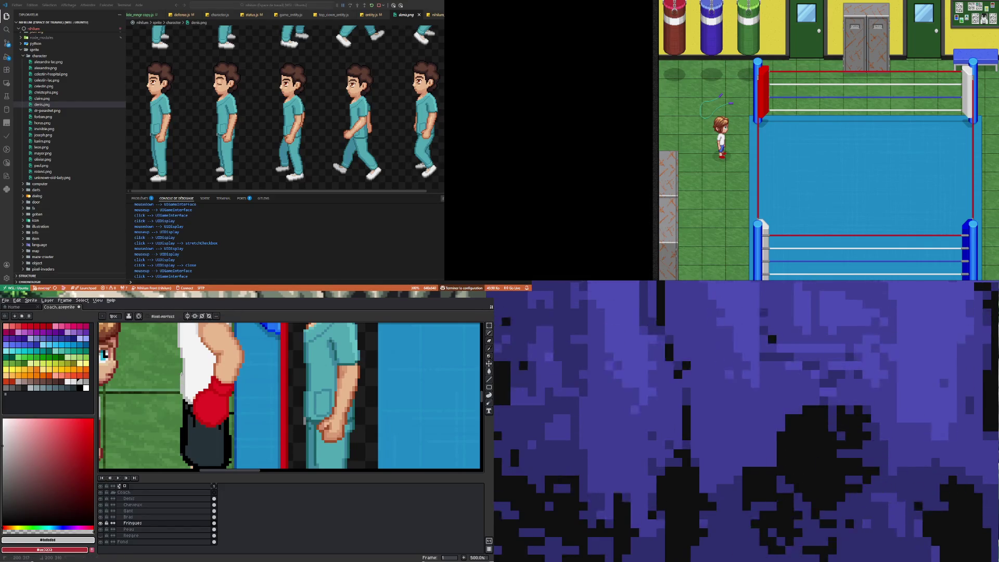
pyautogui.scroll(-5, 181, 377)
pyautogui.scroll(1, 181, 377)
pyautogui.scroll(6, 191, 434)
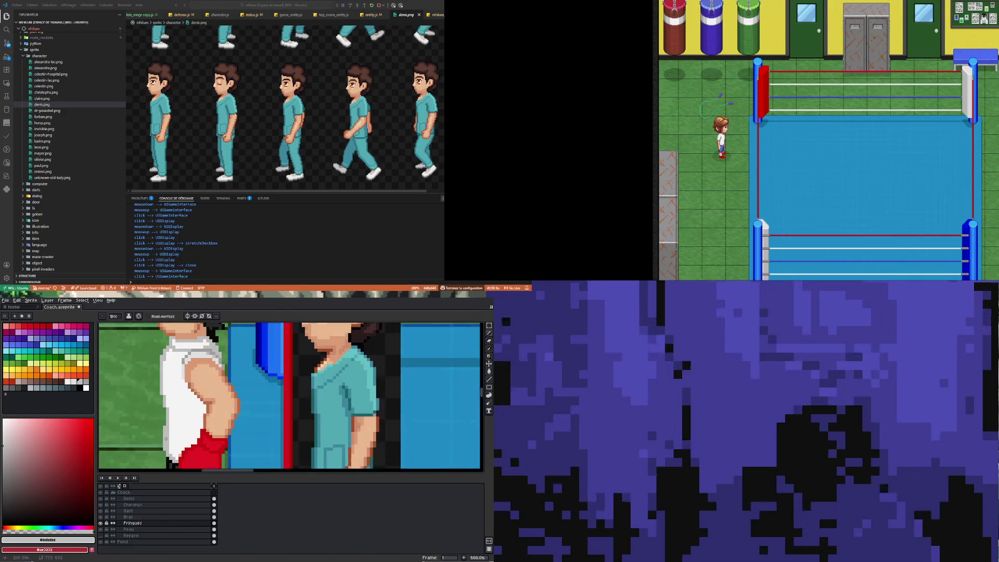
pyautogui.press('i')
pyautogui.click(162, 454)
pyautogui.press('b')
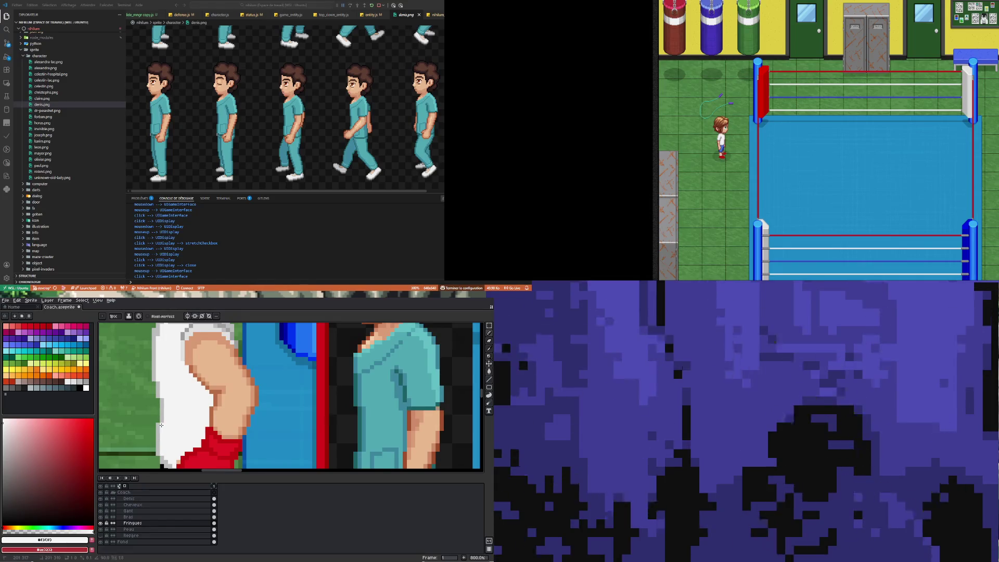
pyautogui.scroll(-4, 166, 455)
pyautogui.scroll(4, 169, 456)
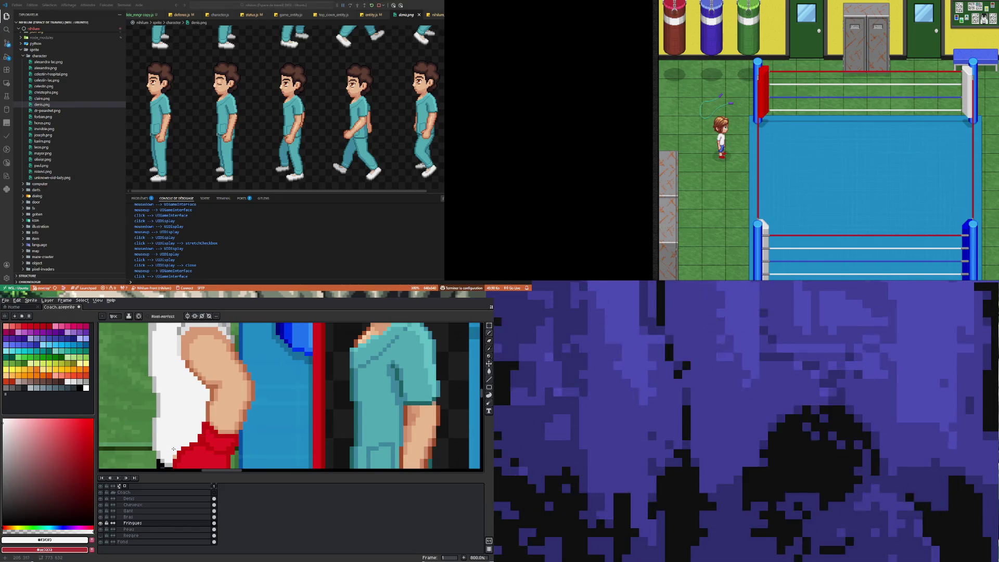
# Step: Draw a short vertical darker grey fold line on the white sleeve
pyautogui.press('i')
pyautogui.press('b')
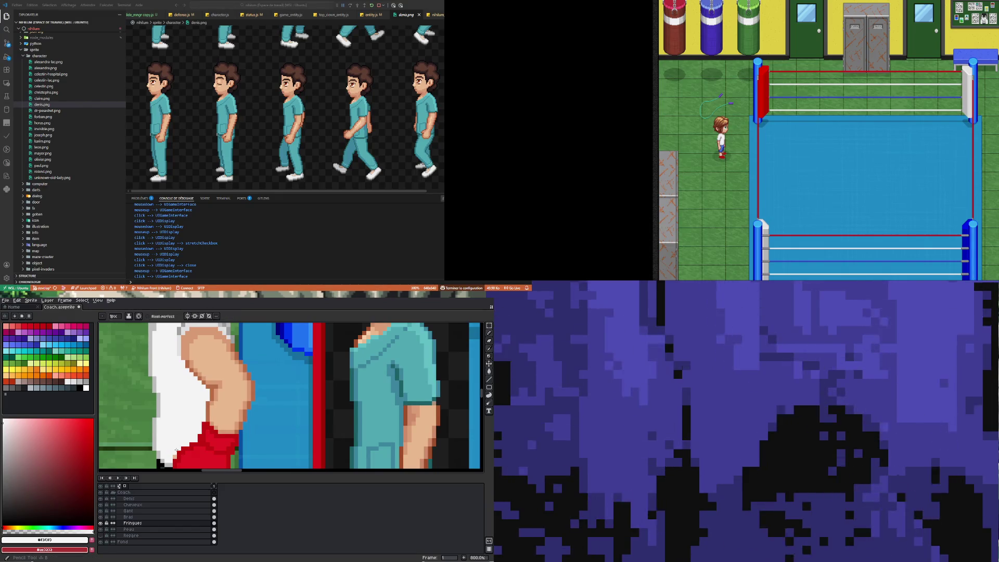
pyautogui.scroll(-4, 174, 456)
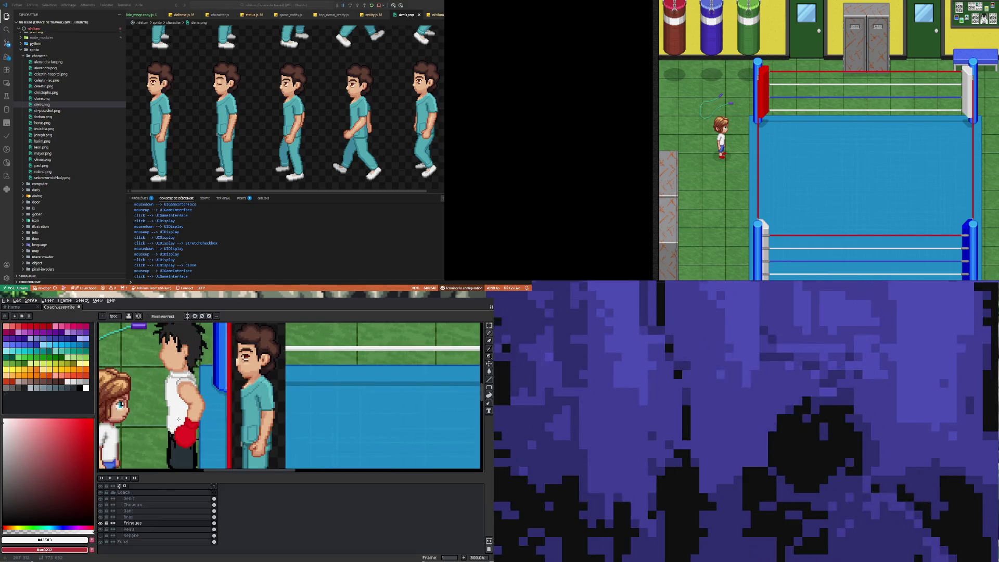
pyautogui.scroll(4, 175, 405)
pyautogui.scroll(-4, 175, 406)
pyautogui.scroll(3, 180, 413)
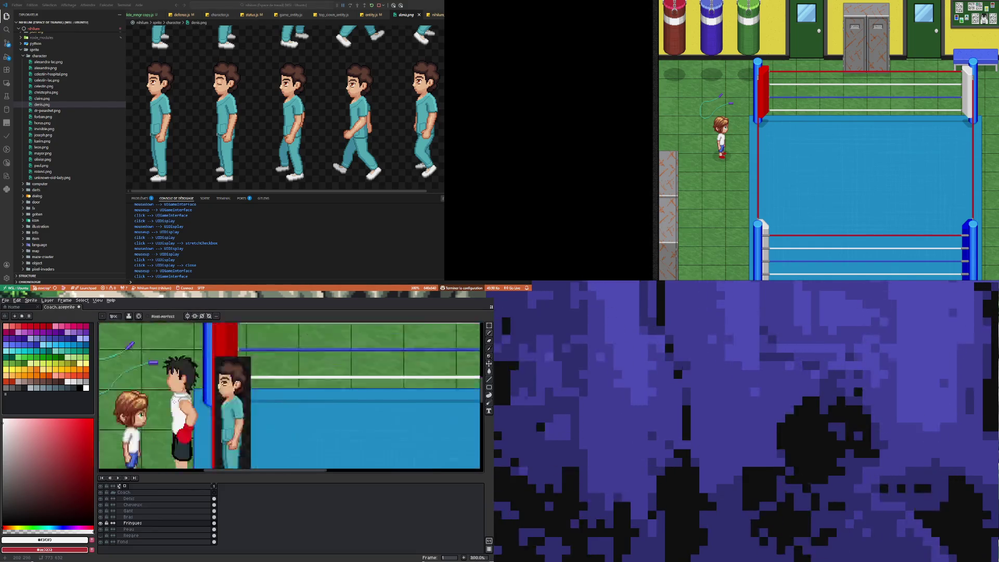
pyautogui.scroll(-3, 182, 418)
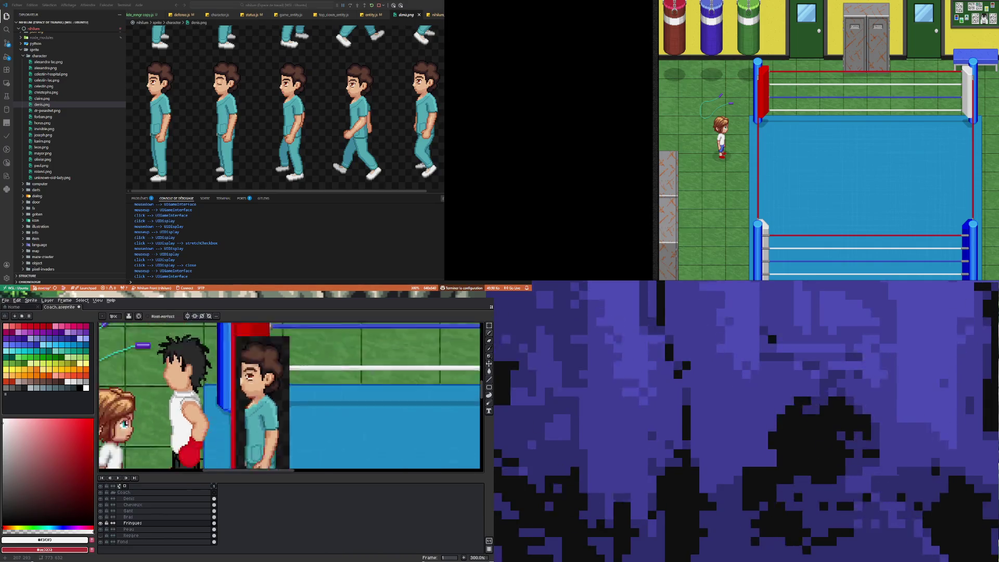
pyautogui.scroll(3, 182, 405)
pyautogui.scroll(2, 182, 404)
pyautogui.press('i')
pyautogui.click(177, 409)
pyautogui.press('b')
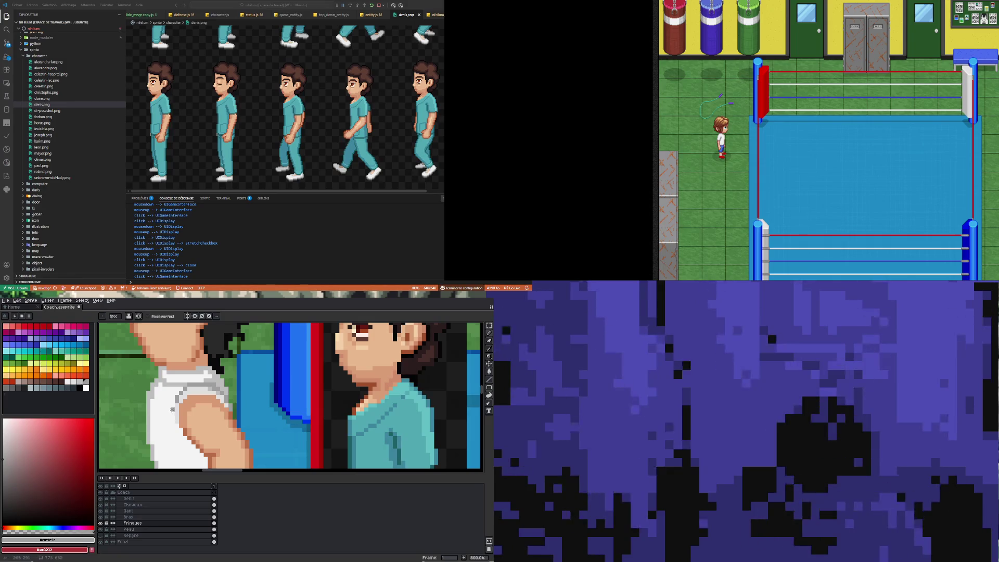
pyautogui.moveTo(172, 404); pyautogui.dragTo(171, 422)
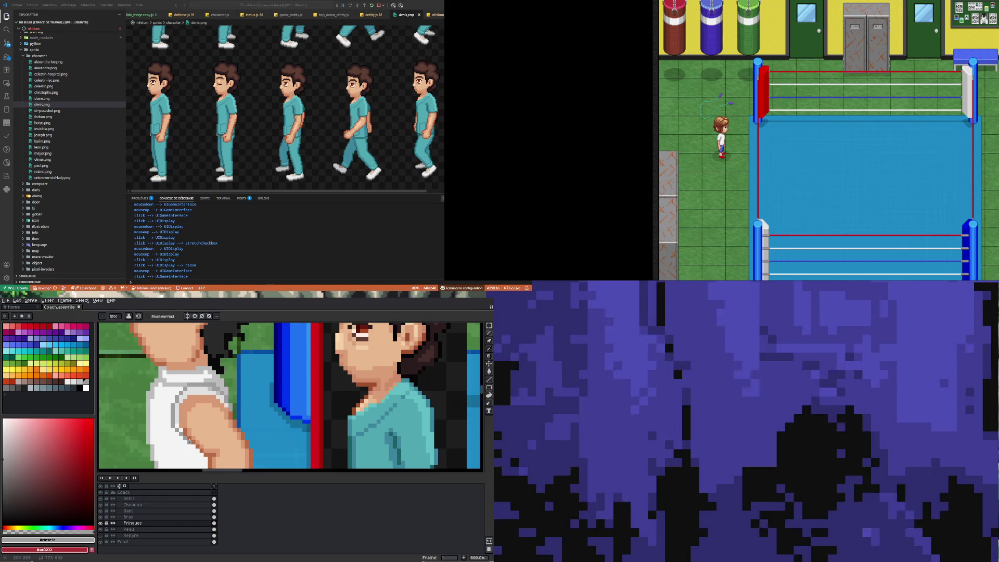
pyautogui.scroll(-5, 207, 365)
pyautogui.scroll(5, 208, 432)
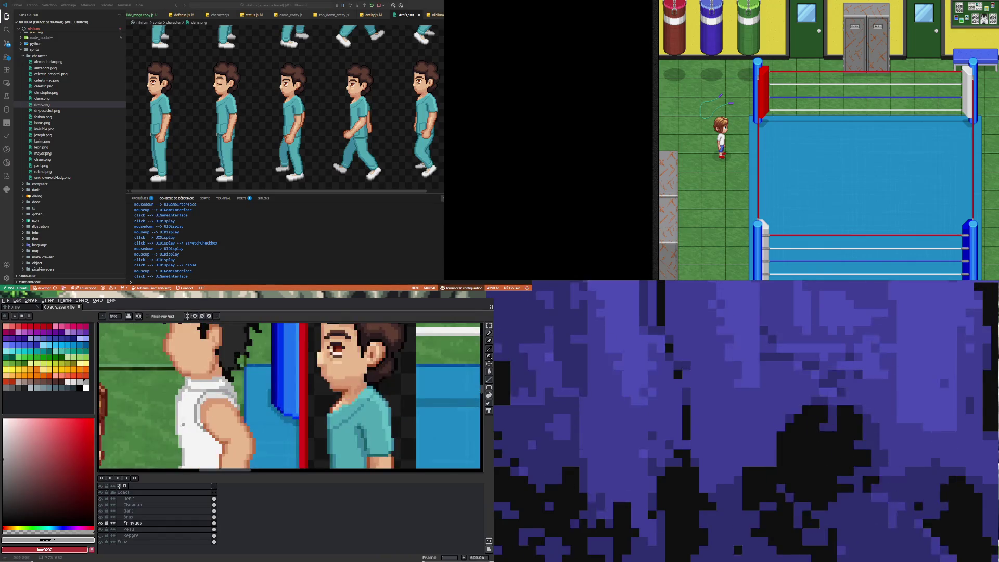
# Step: Sample the light grey and mid grey from the coach's tank top for shading
pyautogui.press('v')
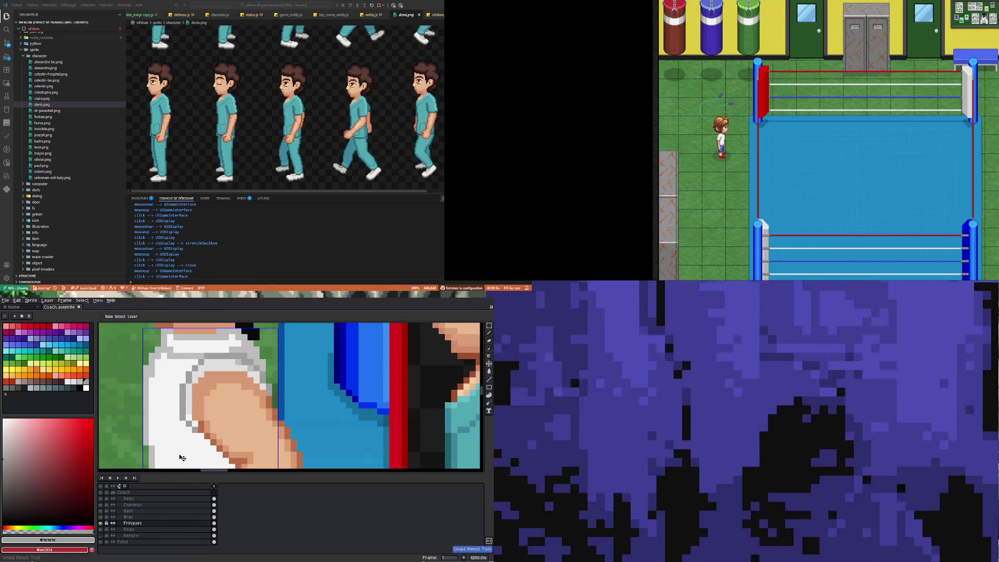
pyautogui.press('b')
pyautogui.scroll(-3, 179, 434)
pyautogui.scroll(3, 192, 411)
pyautogui.press('i')
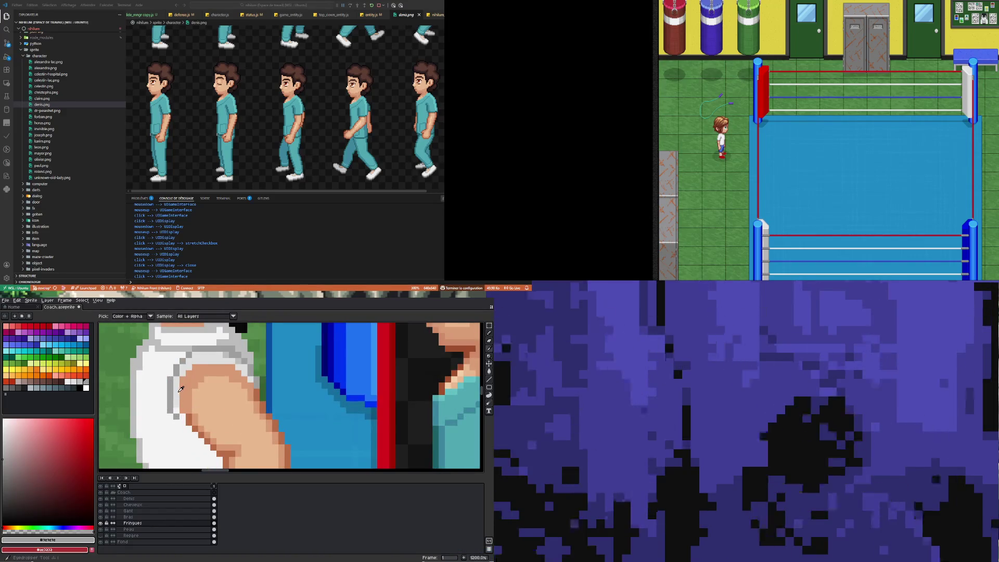
pyautogui.click(183, 407)
pyautogui.press('b')
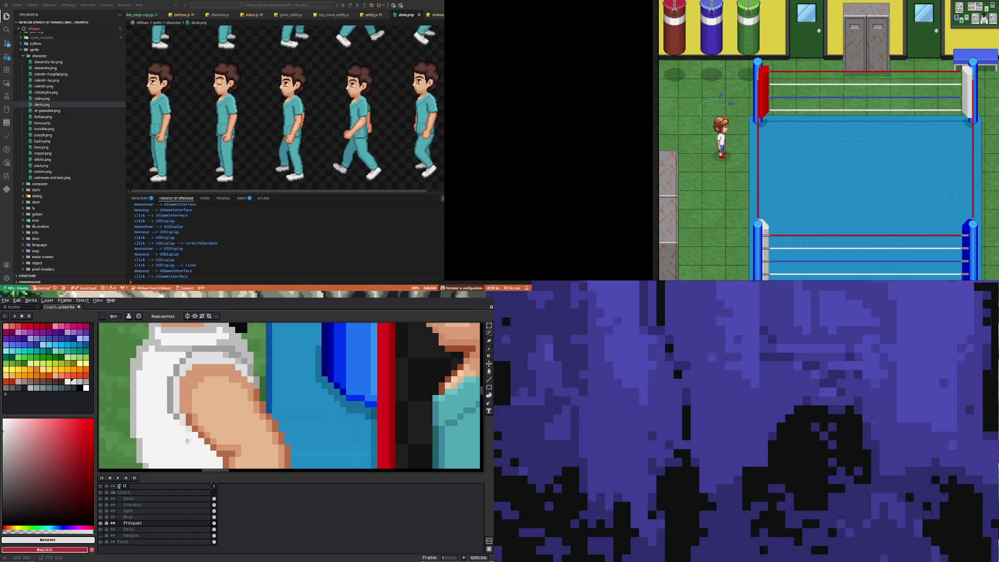
pyautogui.scroll(-4, 186, 440)
pyautogui.scroll(4, 201, 391)
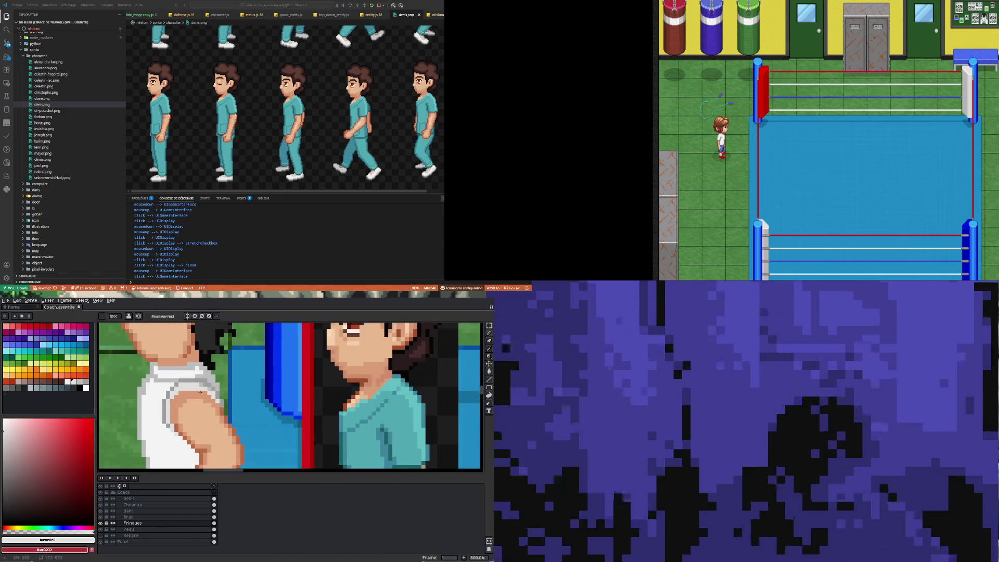
pyautogui.scroll(2, 200, 391)
pyautogui.press('i')
pyautogui.click(205, 377)
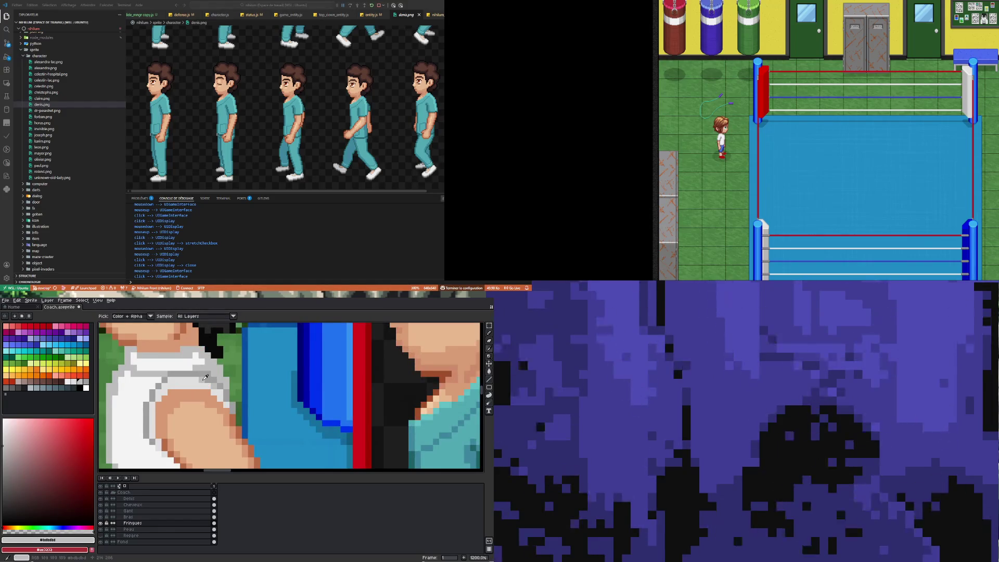
pyautogui.press('b')
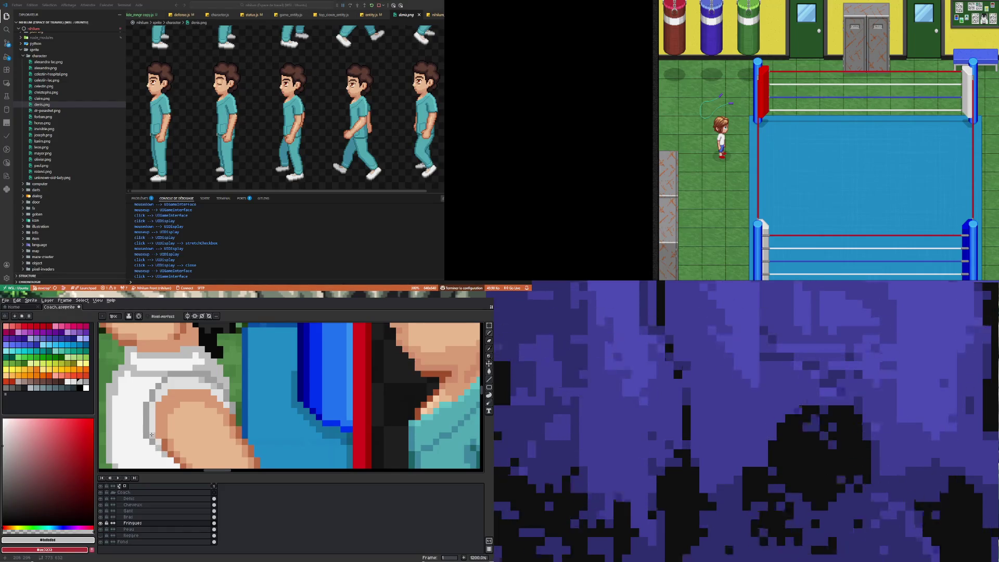
# Step: Draw a short diagonal light grey stroke along the arm's edge beside the sleeve
pyautogui.scroll(-5, 159, 400)
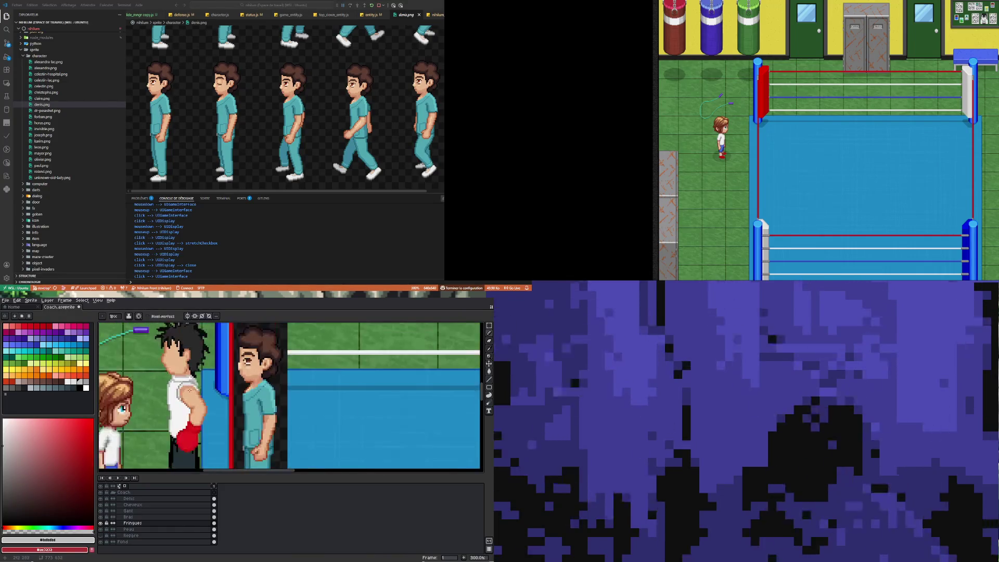
pyautogui.scroll(3, 150, 400)
pyautogui.scroll(-2, 156, 401)
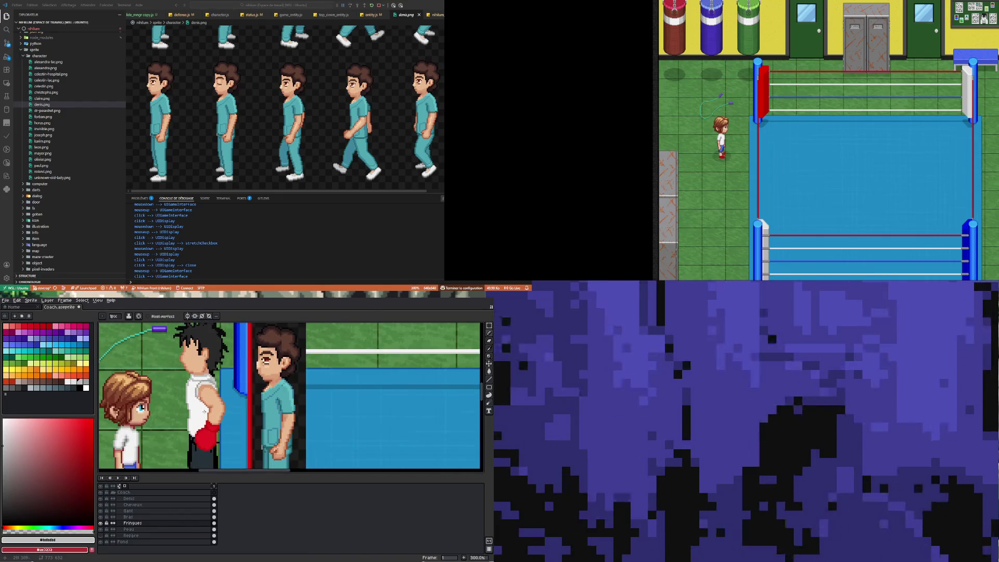
pyautogui.scroll(3, 205, 410)
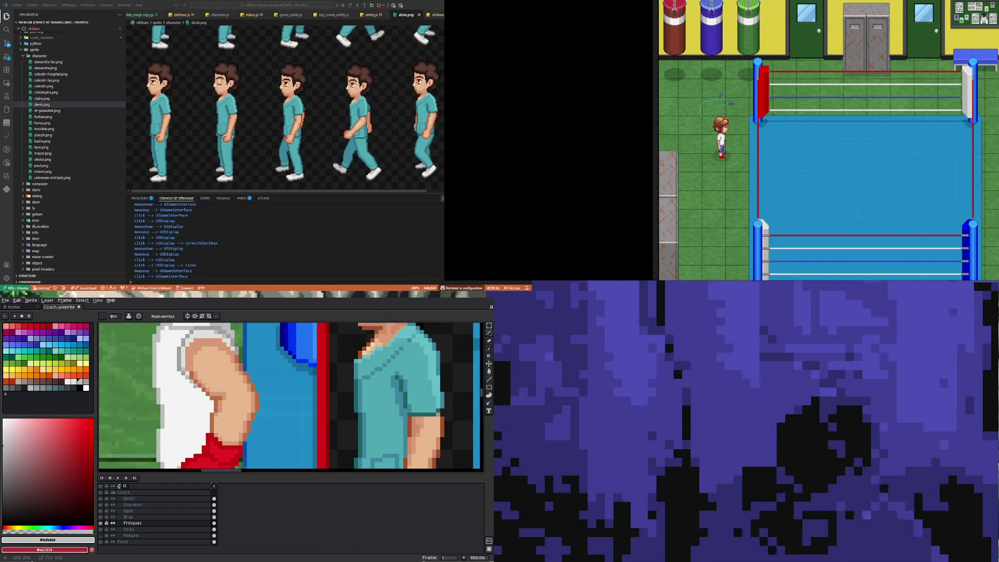
pyautogui.scroll(1, 196, 385)
pyautogui.keyDown('alt'); pyautogui.click(207, 391); pyautogui.keyUp('alt')
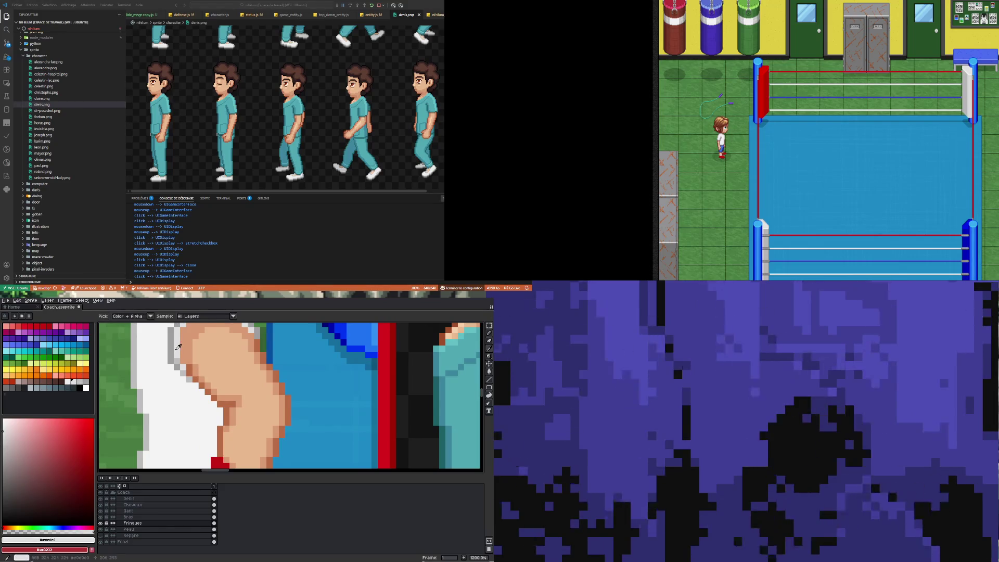
pyautogui.moveTo(198, 383); pyautogui.dragTo(220, 411)
pyautogui.scroll(-1, 214, 403)
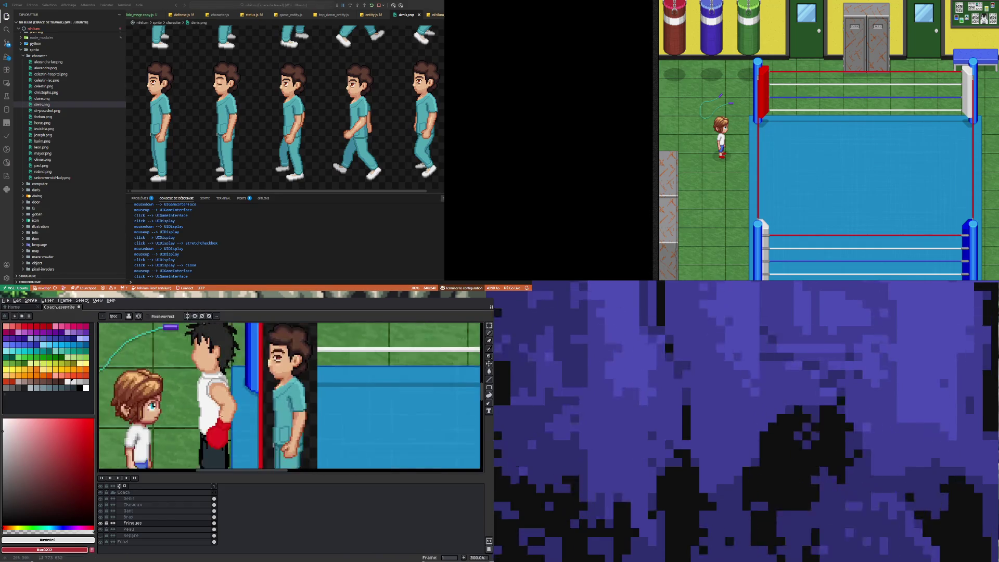
# Step: Zoom in and out on Denis's eye in the gym mockup
pyautogui.scroll(1, 213, 400)
pyautogui.scroll(1, 222, 397)
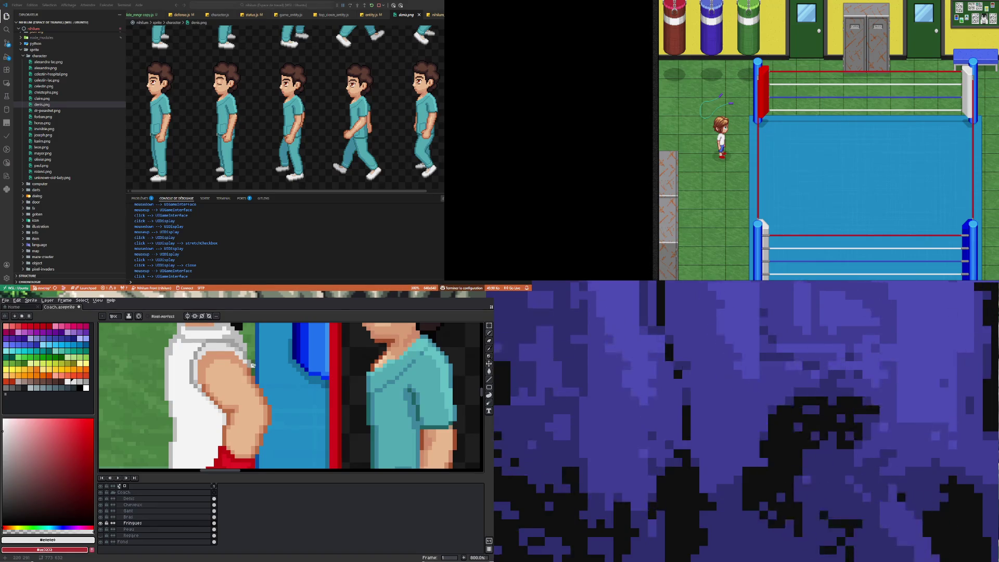
pyautogui.scroll(-1, 253, 365)
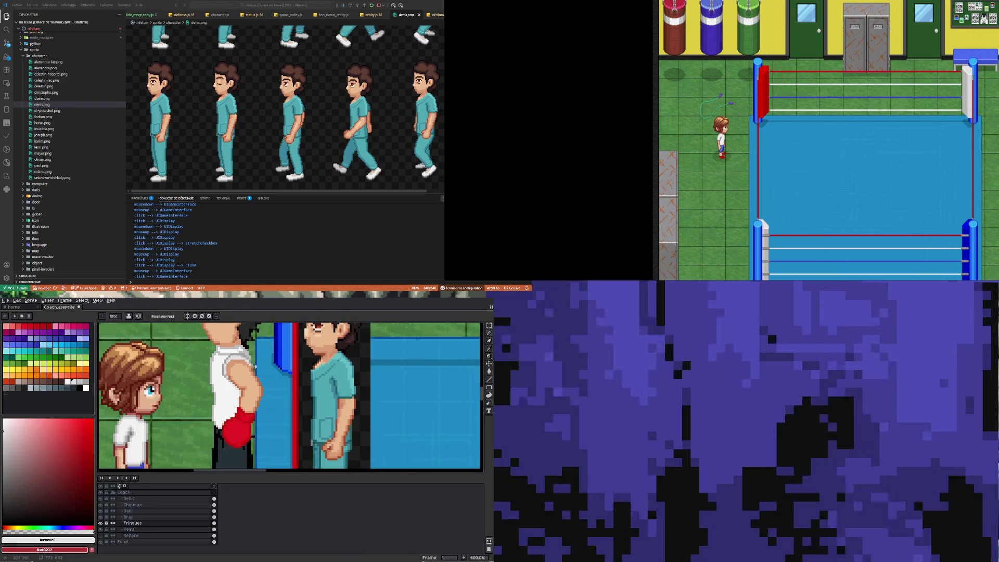
pyautogui.scroll(-2, 254, 366)
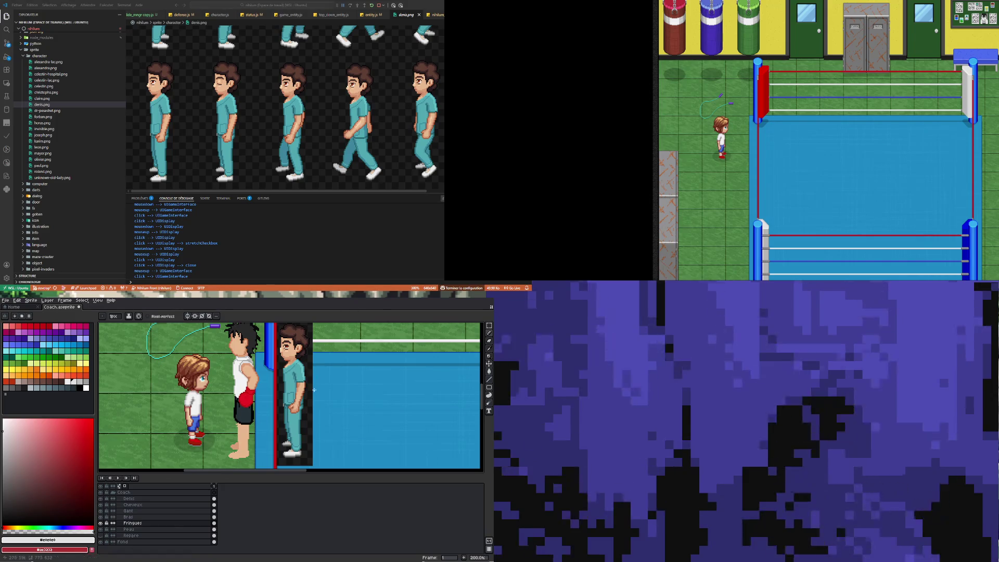
pyautogui.scroll(4, 294, 390)
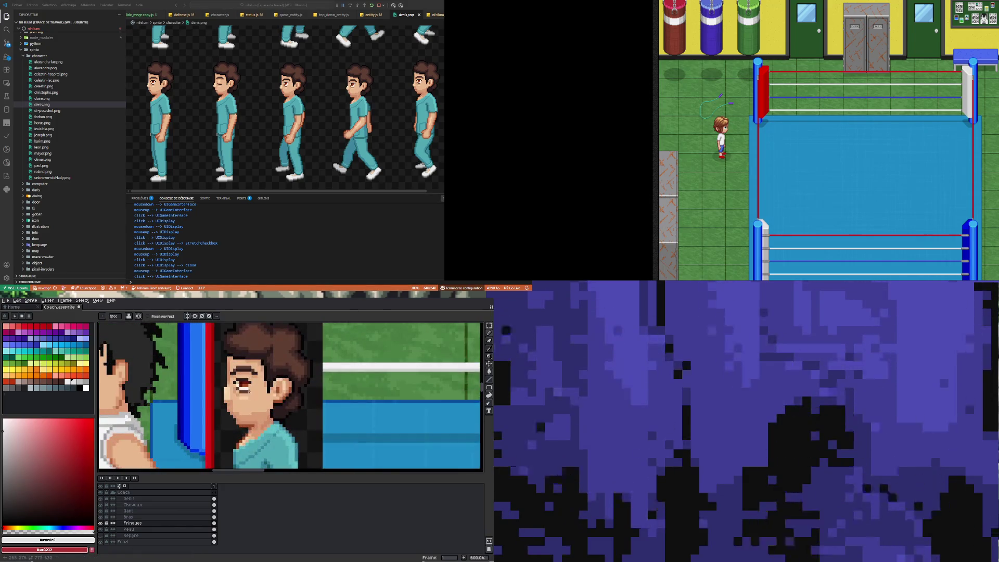
pyautogui.scroll(6, 250, 387)
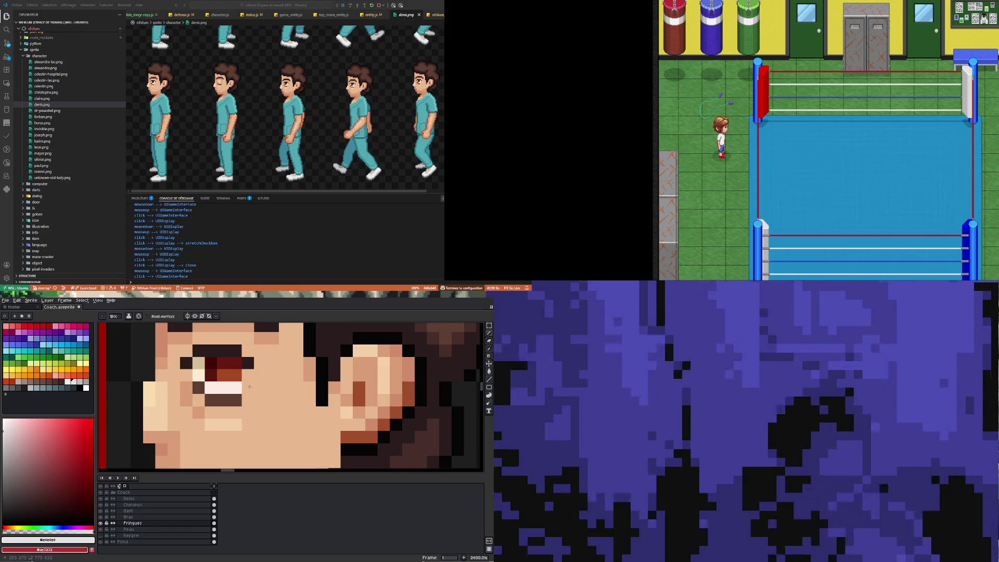
pyautogui.scroll(-7, 249, 386)
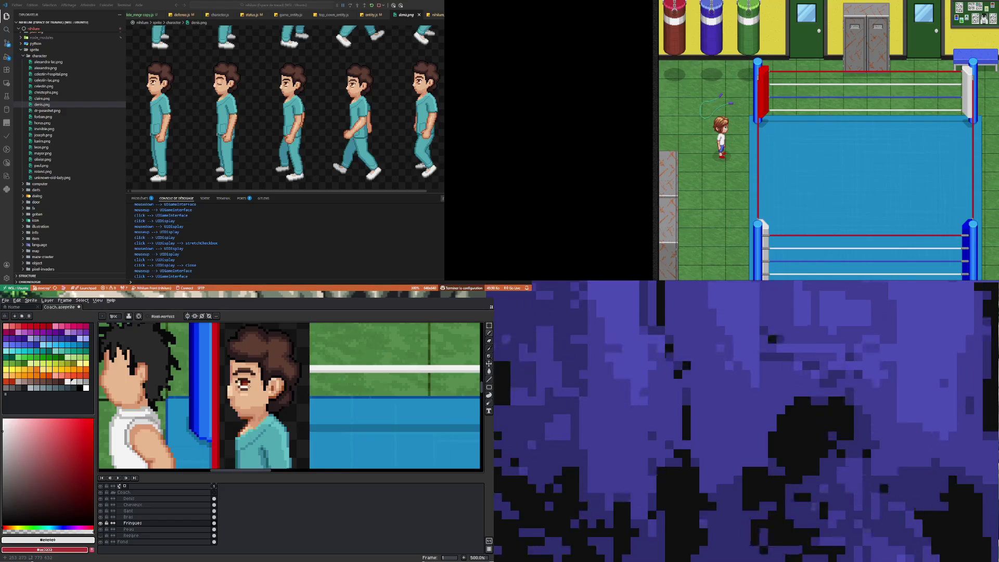
pyautogui.scroll(-3, 250, 387)
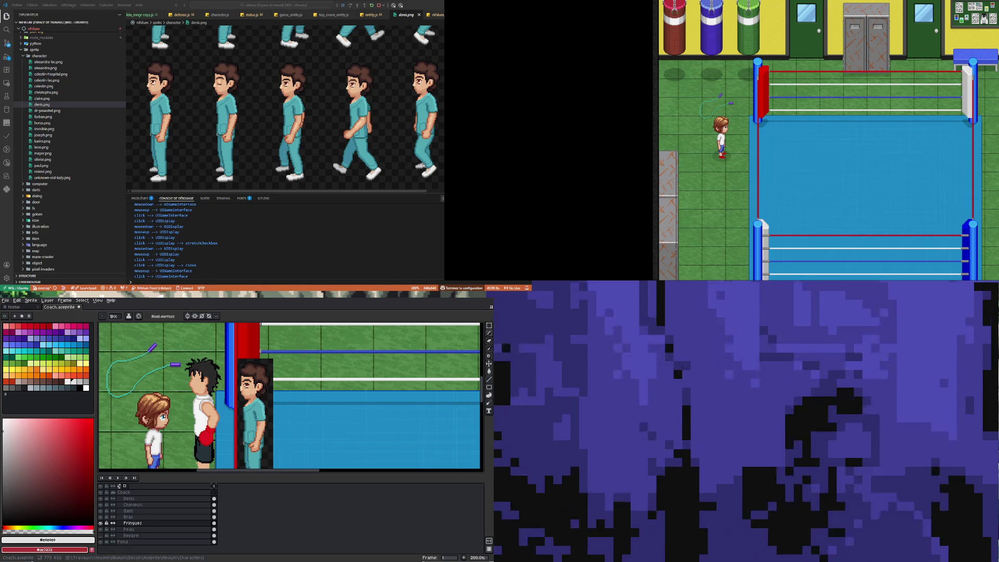
# Step: Enlarge the denis.png reference sprites in VS Code to study the heads
pyautogui.click(146, 81)
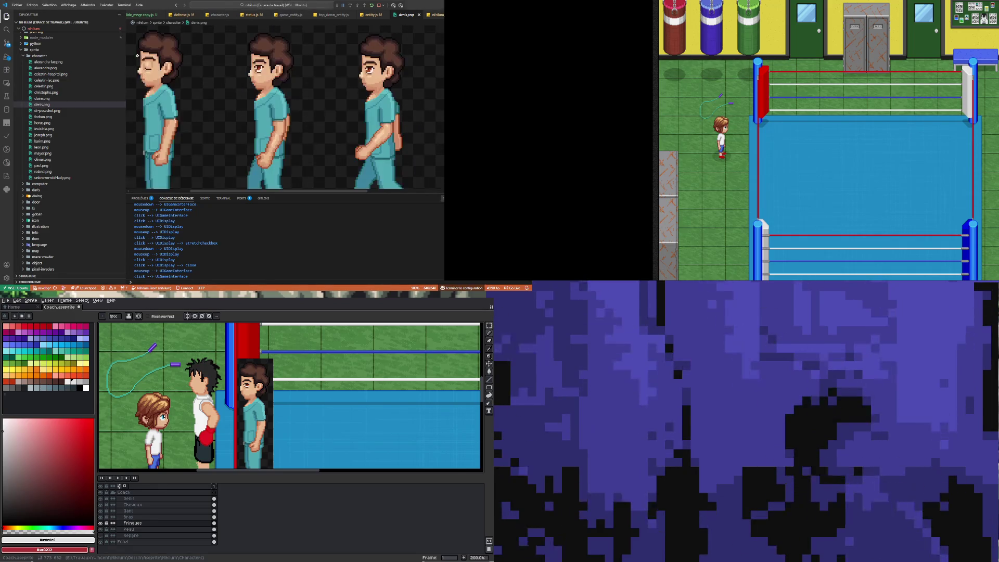
pyautogui.click(133, 87)
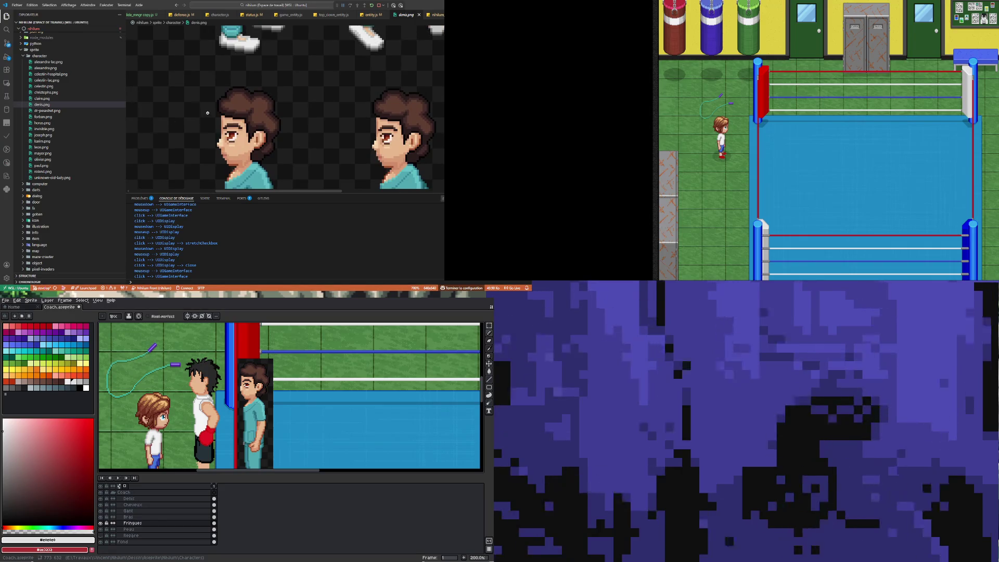
pyautogui.scroll(-1, 208, 113)
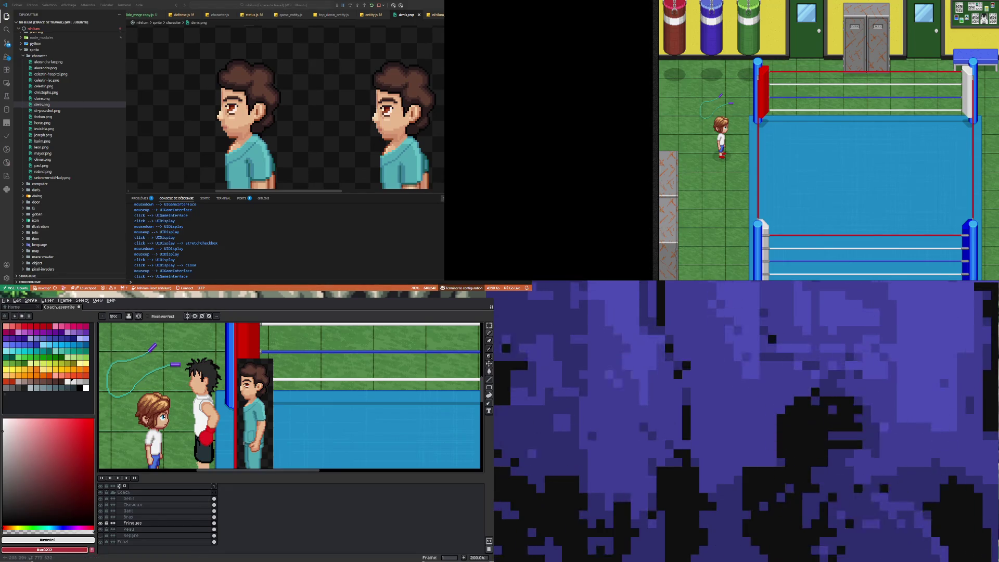
pyautogui.scroll(-1, 196, 378)
pyautogui.scroll(1, 198, 408)
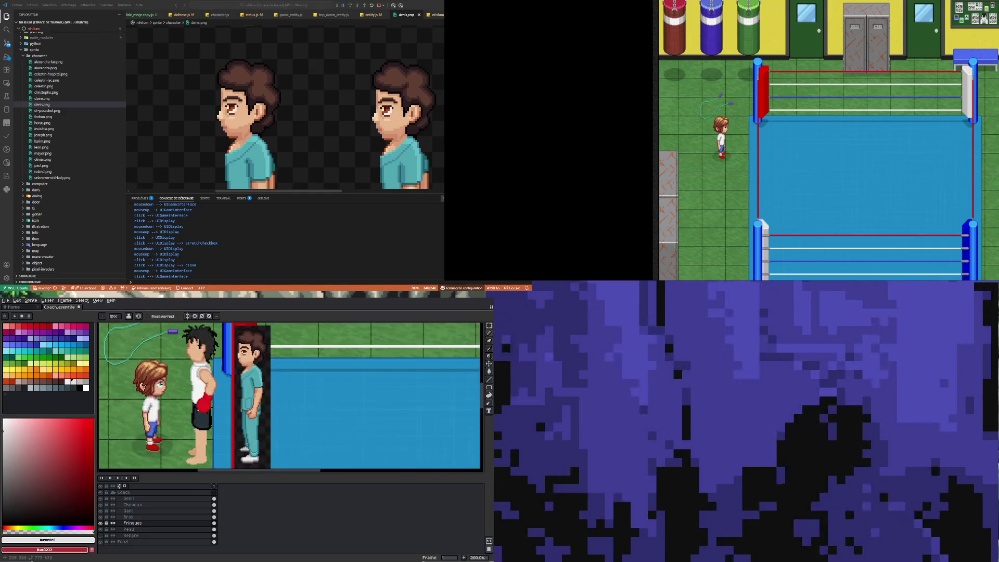
pyautogui.scroll(-1, 197, 408)
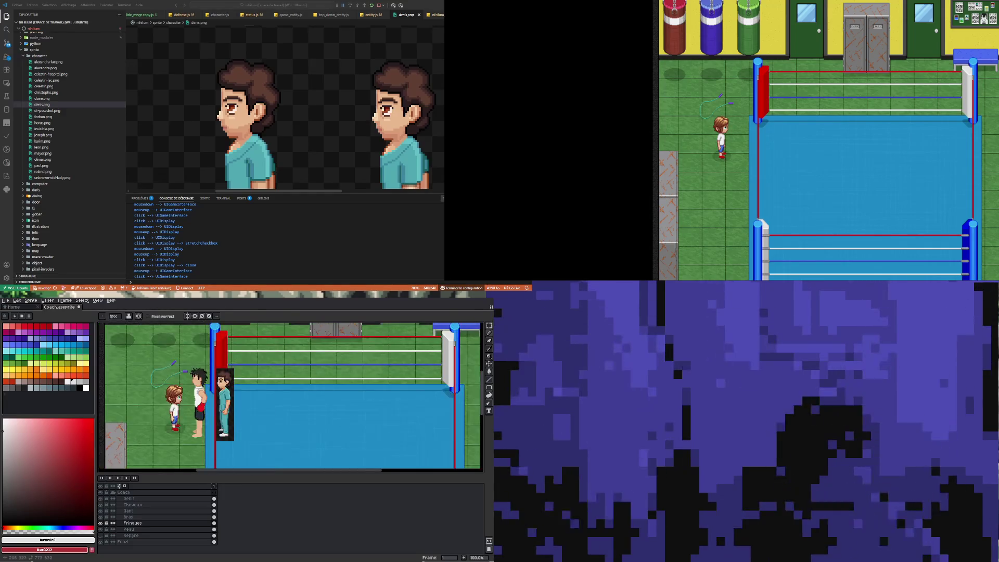
pyautogui.scroll(1, 198, 408)
pyautogui.click(167, 517)
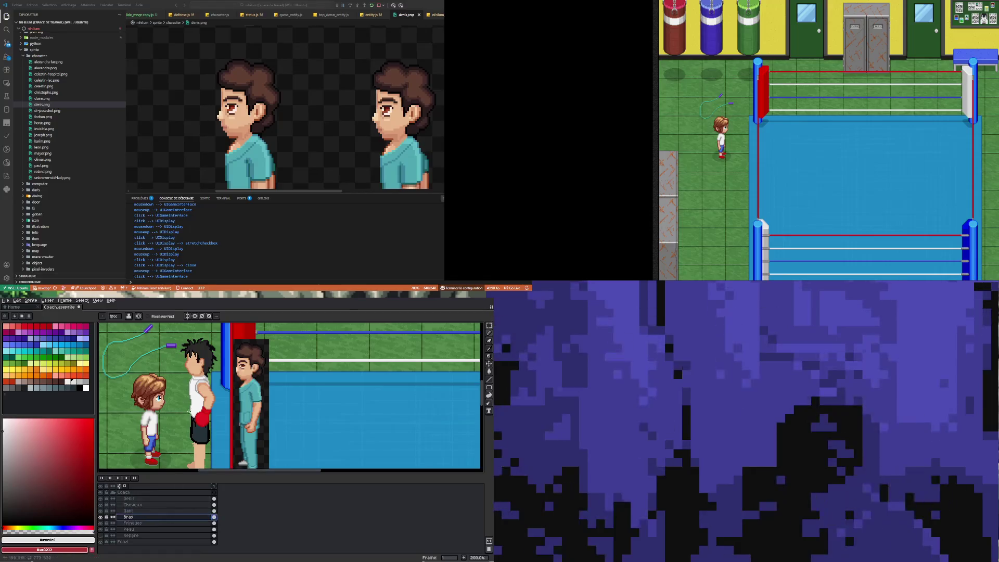
pyautogui.scroll(-1, 198, 409)
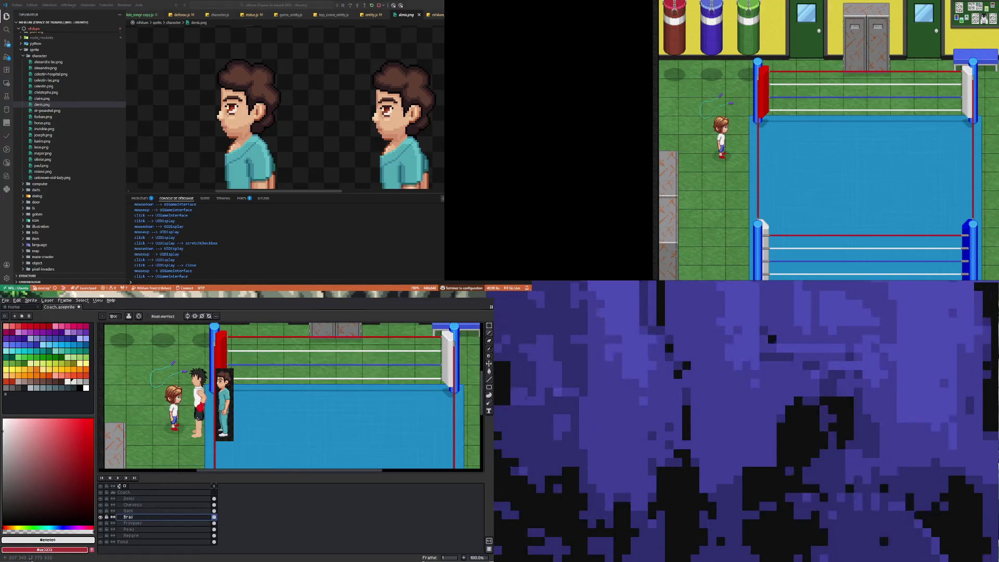
pyautogui.scroll(1, 197, 417)
pyautogui.scroll(1, 207, 374)
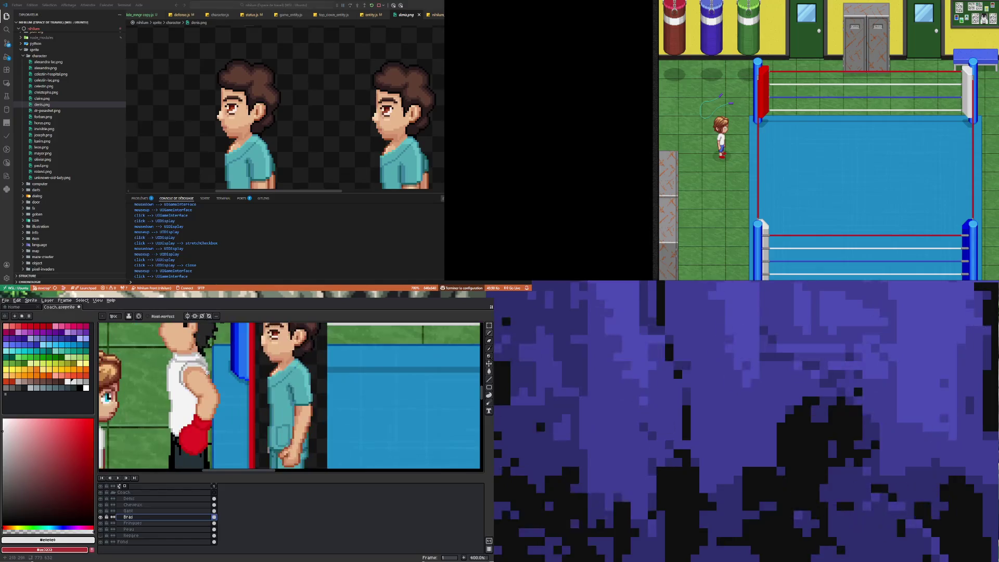
pyautogui.scroll(-1, 206, 374)
pyautogui.click(214, 511)
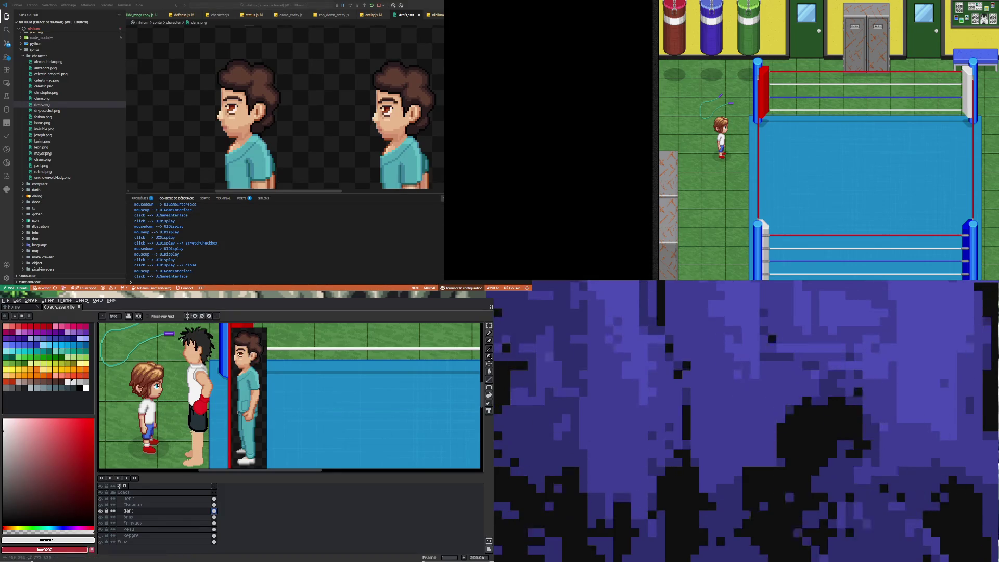
pyautogui.scroll(-2, 204, 400)
pyautogui.scroll(2, 204, 401)
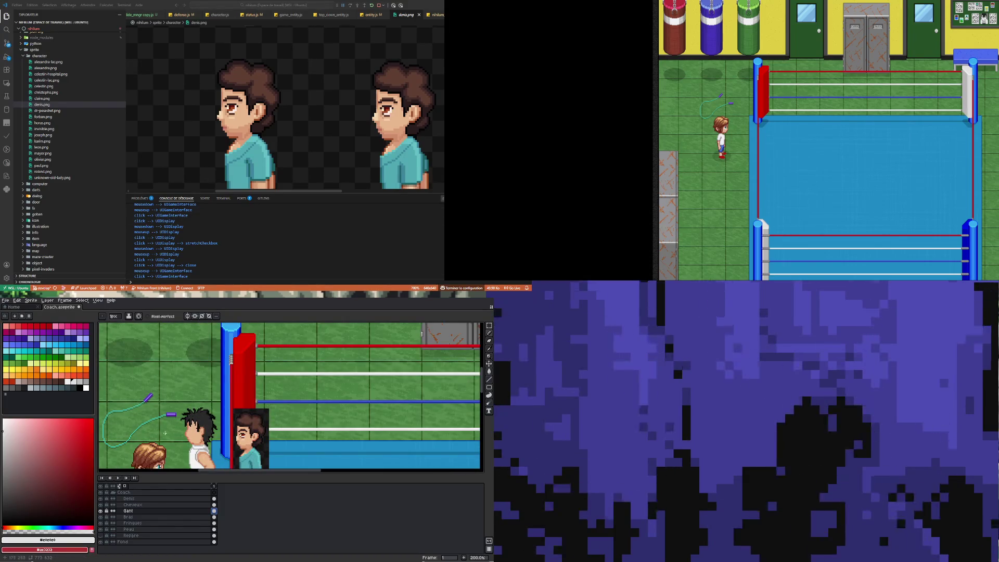
pyautogui.scroll(2, 191, 432)
pyautogui.scroll(-2, 191, 433)
pyautogui.scroll(-2, 197, 429)
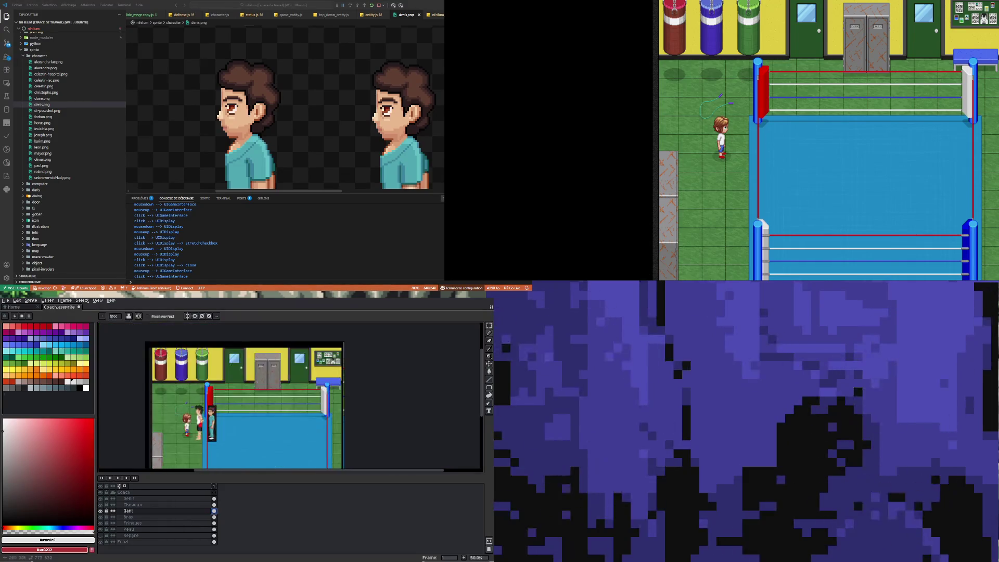
pyautogui.scroll(2, 198, 382)
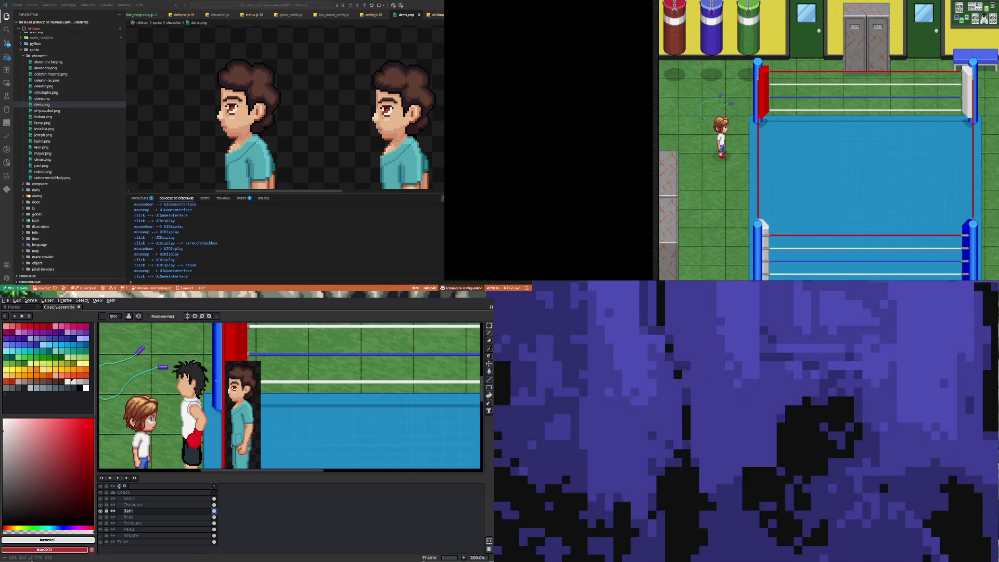
pyautogui.scroll(1, 185, 373)
pyautogui.scroll(1, 185, 373)
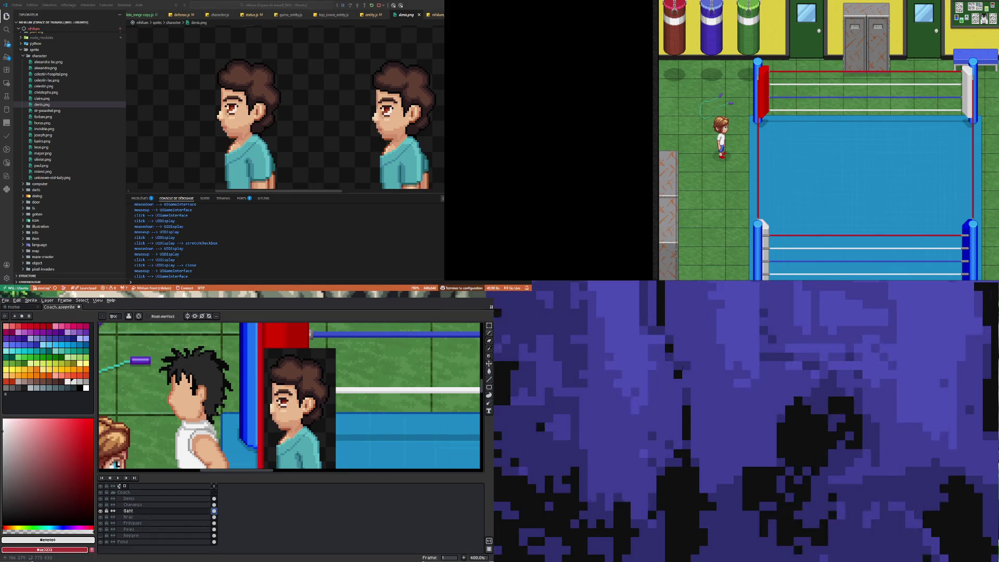
pyautogui.scroll(5, 175, 399)
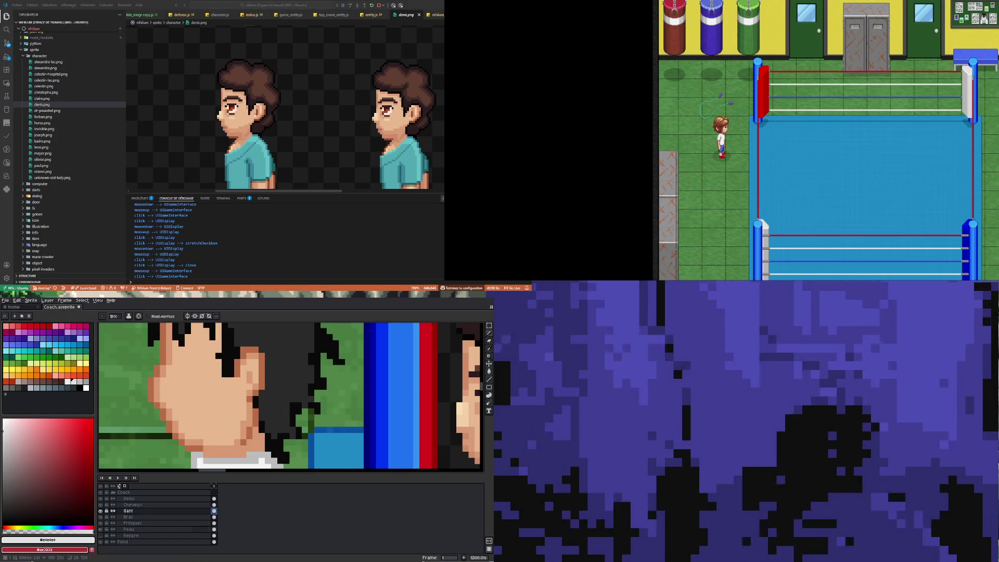
# Step: On the Peau layer, paint a darker brown shading pixel on the coach's chin
pyautogui.keyDown('ctrl'); pyautogui.click(161, 388); pyautogui.keyUp('ctrl')
pyautogui.keyDown('alt'); pyautogui.click(160, 388); pyautogui.keyUp('alt')
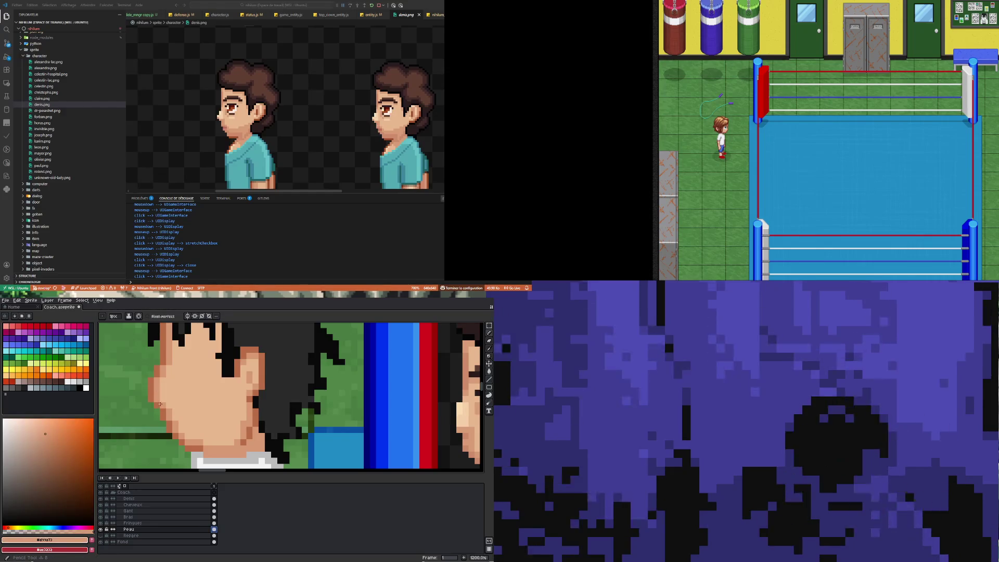
pyautogui.scroll(-4, 181, 425)
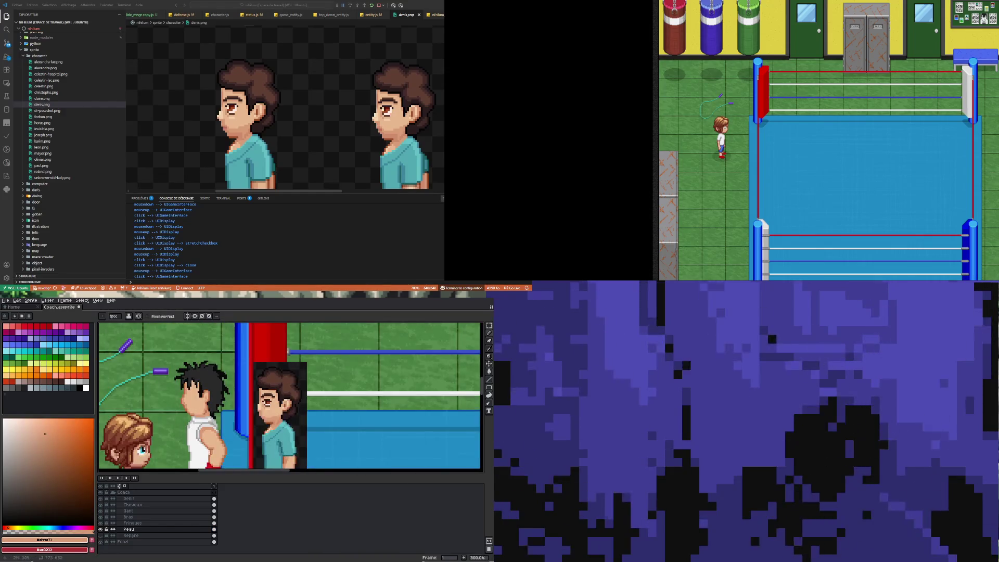
pyautogui.scroll(2, 183, 401)
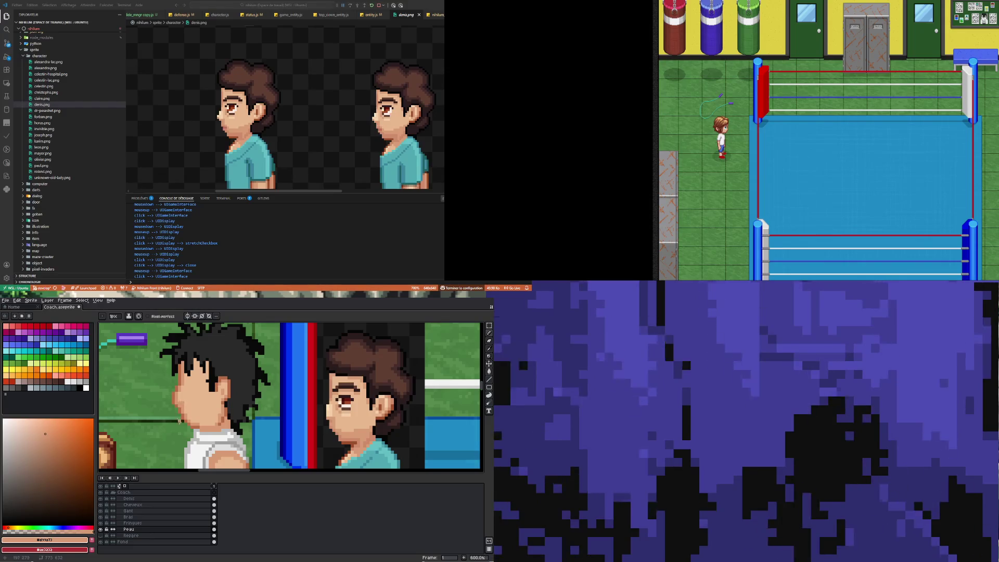
pyautogui.scroll(-6, 183, 403)
pyautogui.scroll(4, 184, 432)
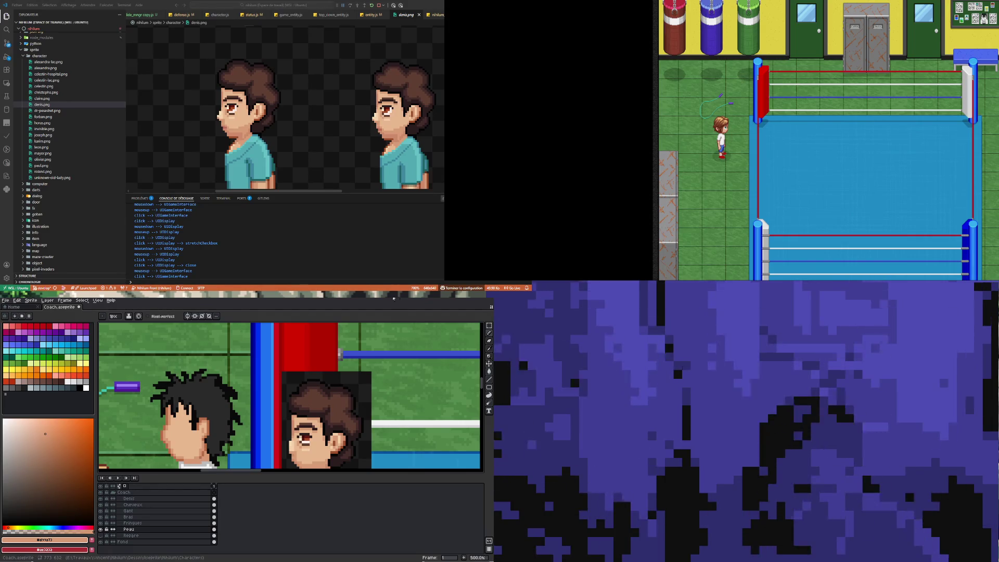
pyautogui.scroll(6, 197, 457)
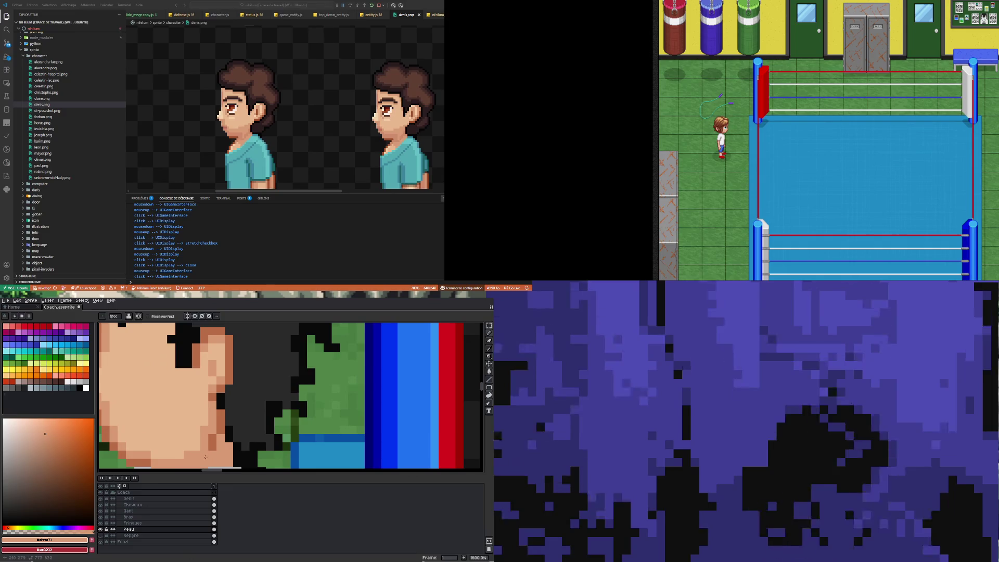
pyautogui.press('i')
pyautogui.click(213, 441)
pyautogui.press('b')
pyautogui.click(196, 455)
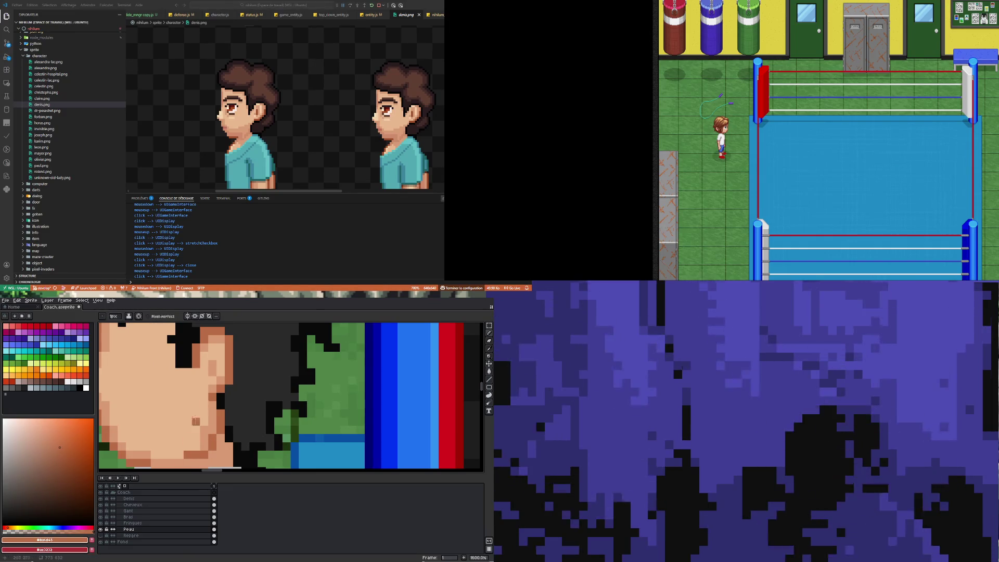
# Step: Sample the lighter skin tone and zoom around the jaw to plan further shading
pyautogui.scroll(-6, 213, 385)
pyautogui.scroll(3, 210, 377)
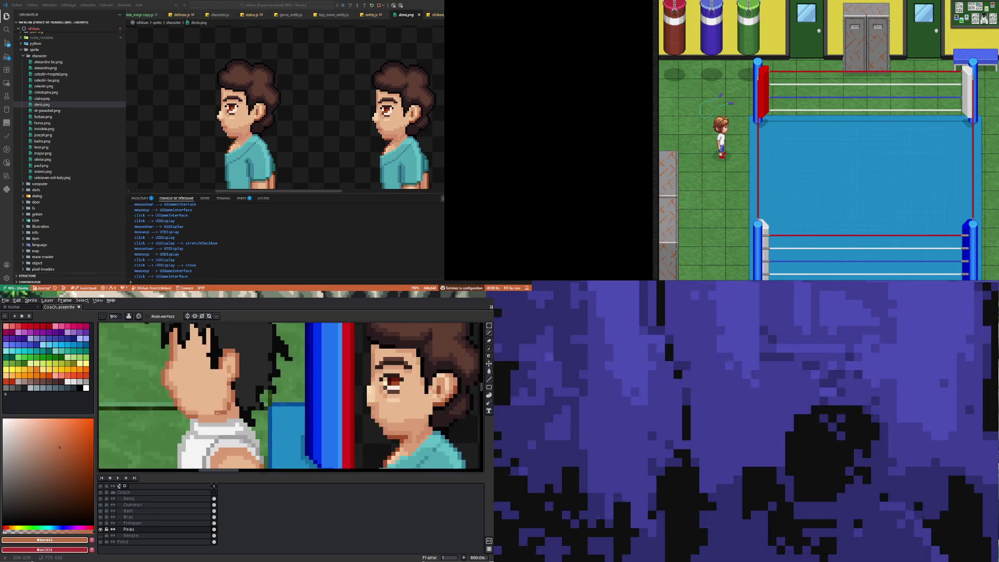
pyautogui.scroll(3, 223, 411)
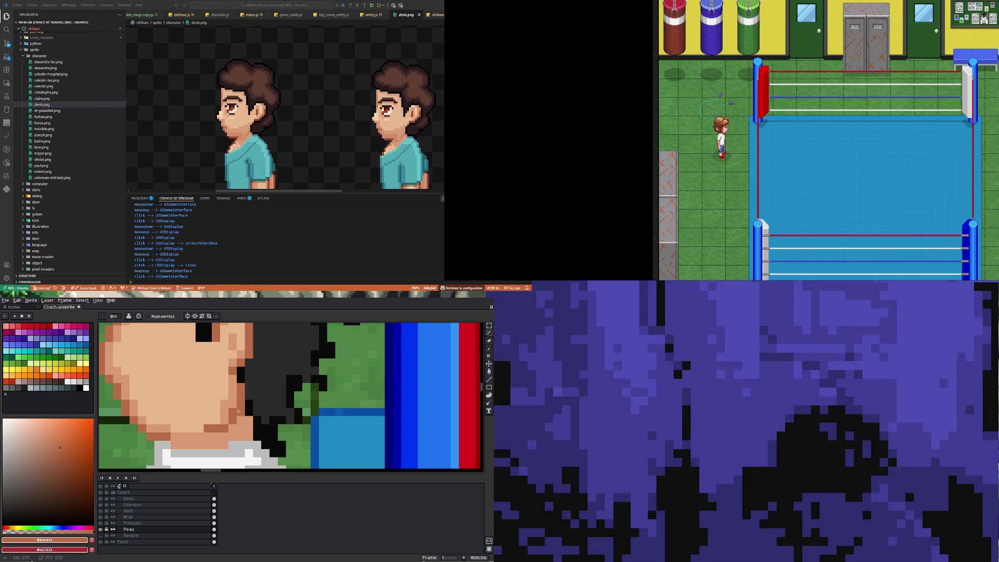
pyautogui.keyDown('alt'); pyautogui.click(233, 398); pyautogui.keyUp('alt')
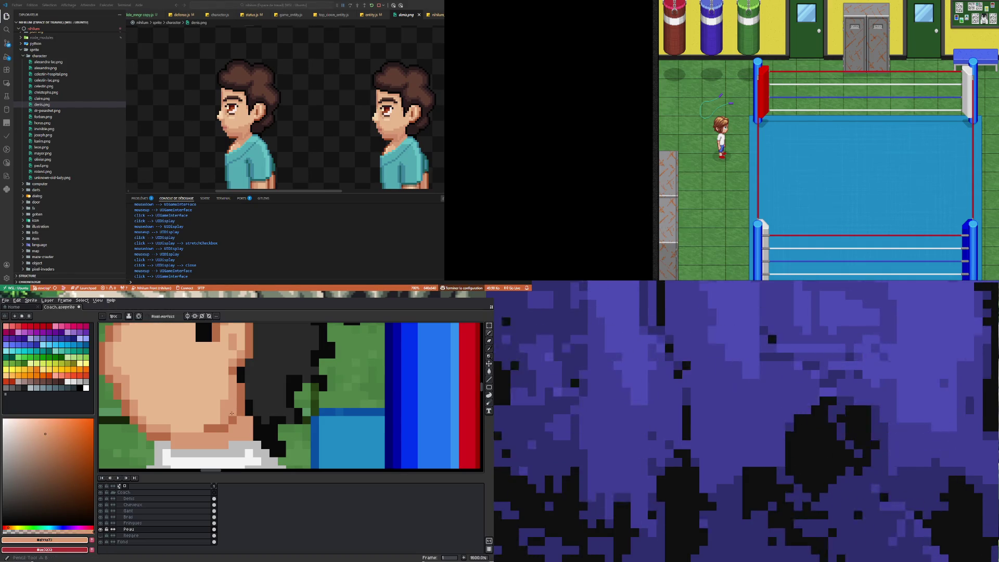
pyautogui.scroll(-2, 233, 399)
pyautogui.scroll(2, 233, 417)
pyautogui.press('alt')
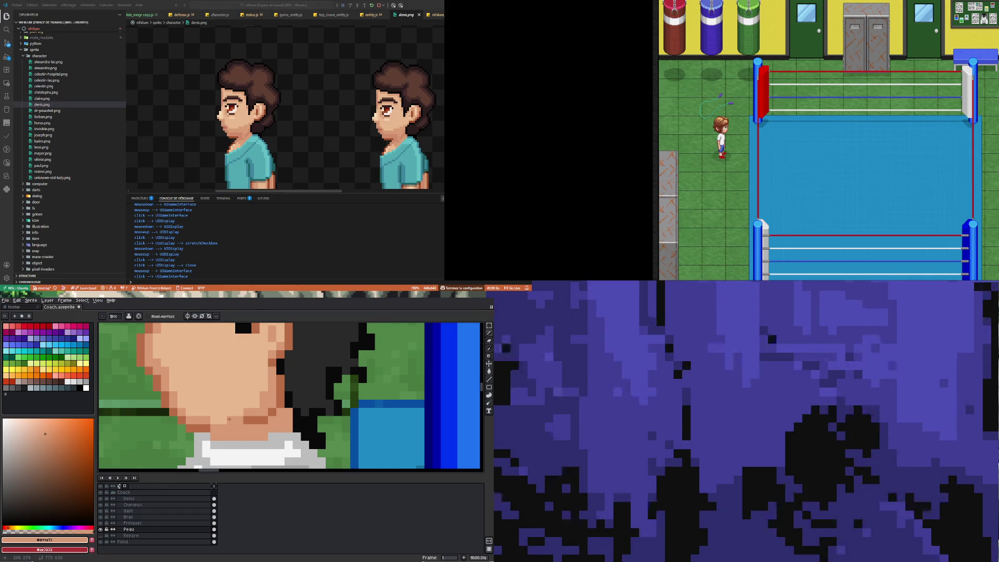
pyautogui.scroll(-3, 217, 421)
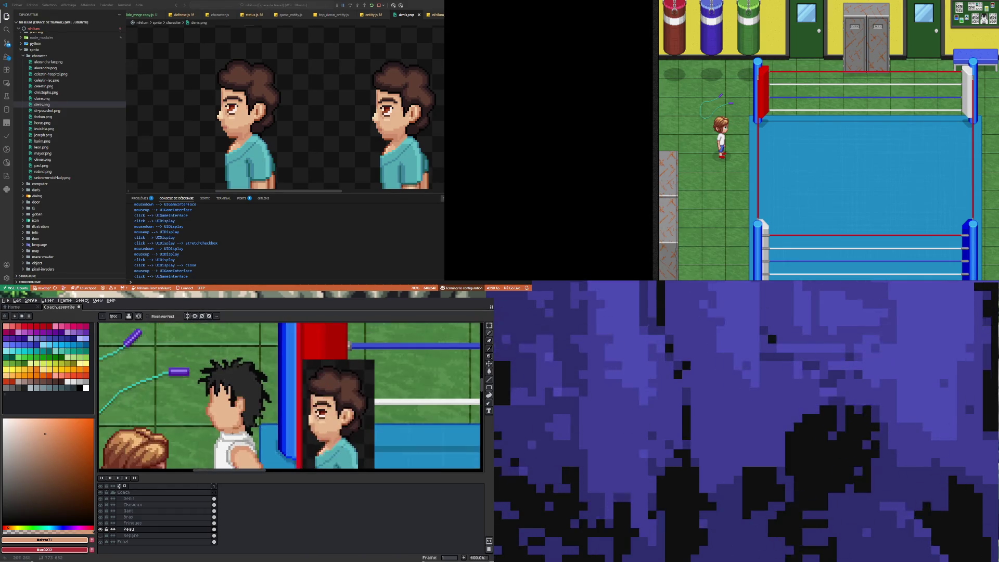
pyautogui.scroll(2, 241, 434)
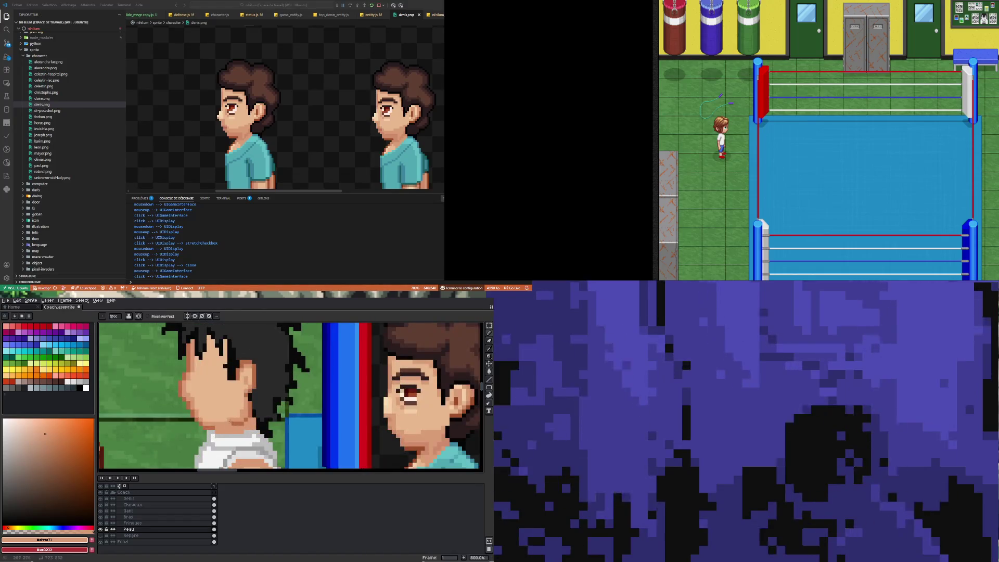
pyautogui.scroll(-5, 229, 419)
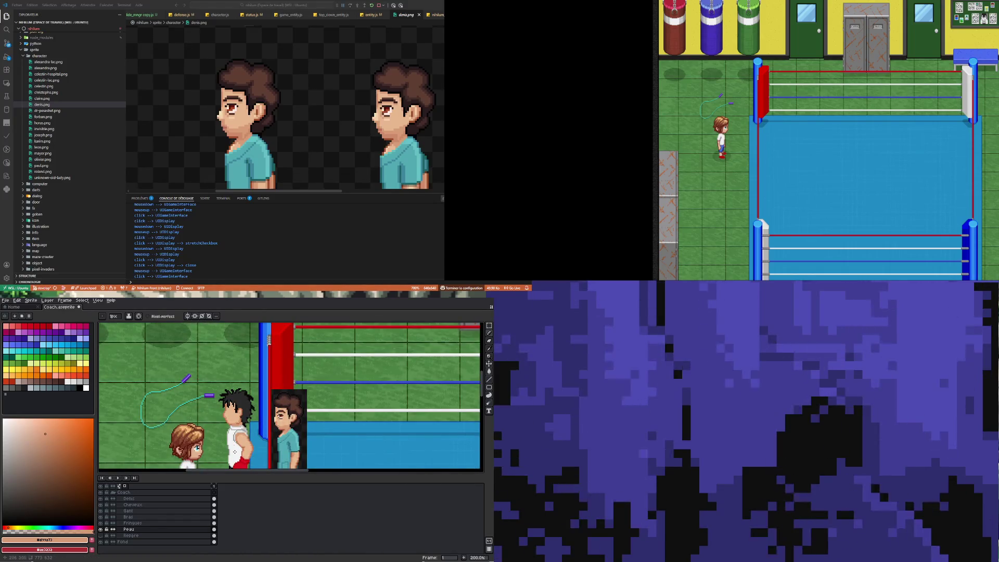
pyautogui.scroll(2, 235, 451)
pyautogui.scroll(3, 227, 406)
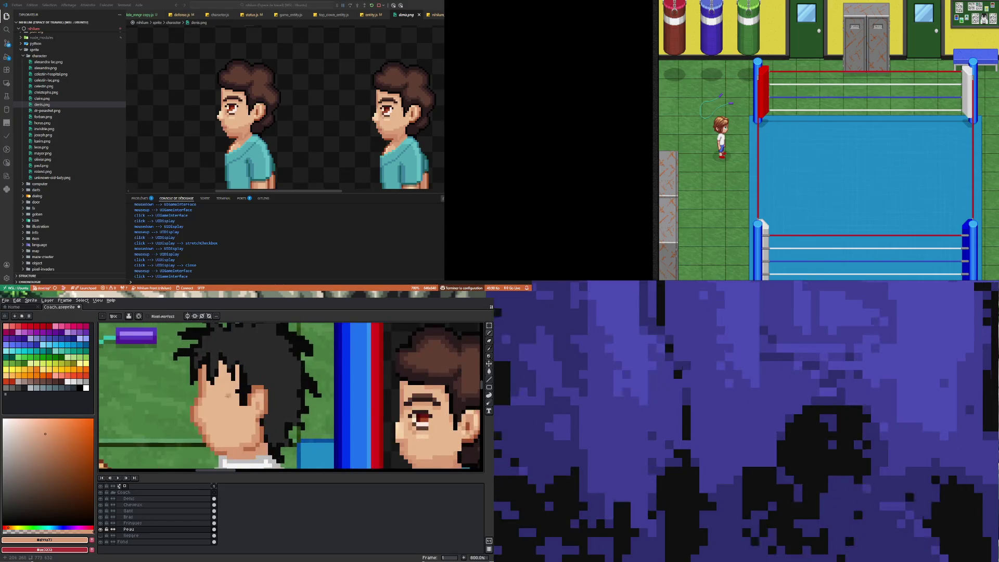
pyautogui.scroll(-2, 226, 394)
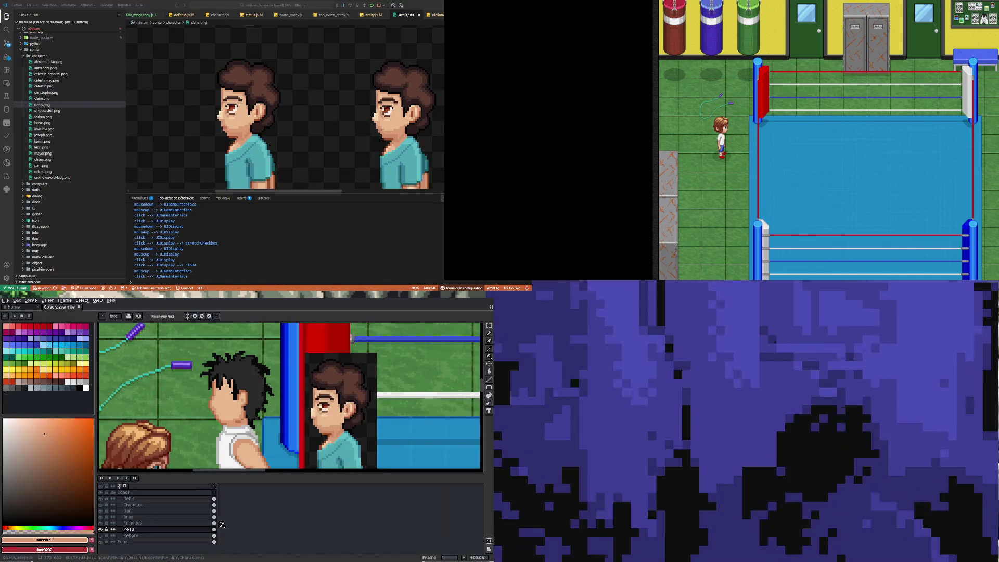
pyautogui.scroll(4, 231, 418)
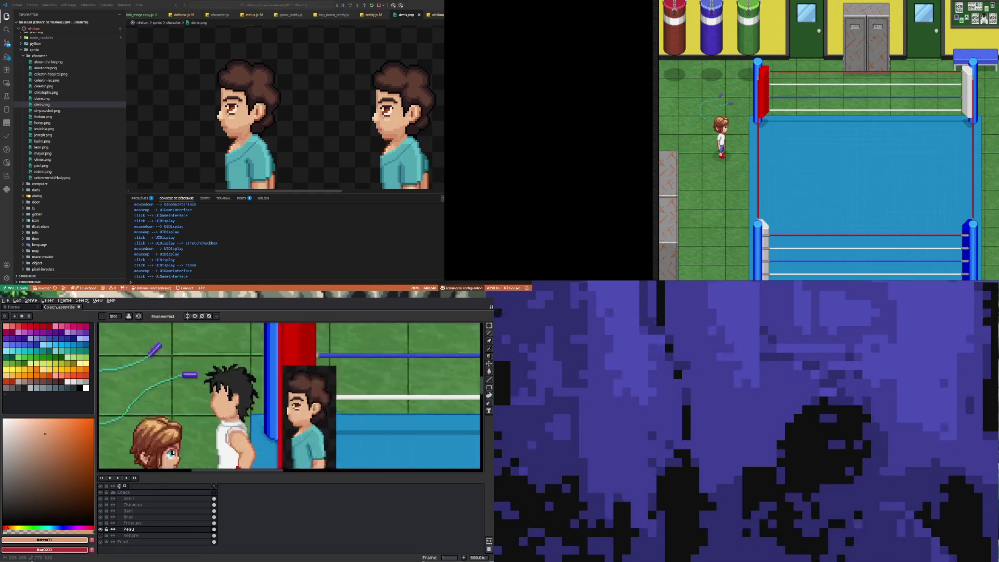
pyautogui.scroll(-6, 230, 418)
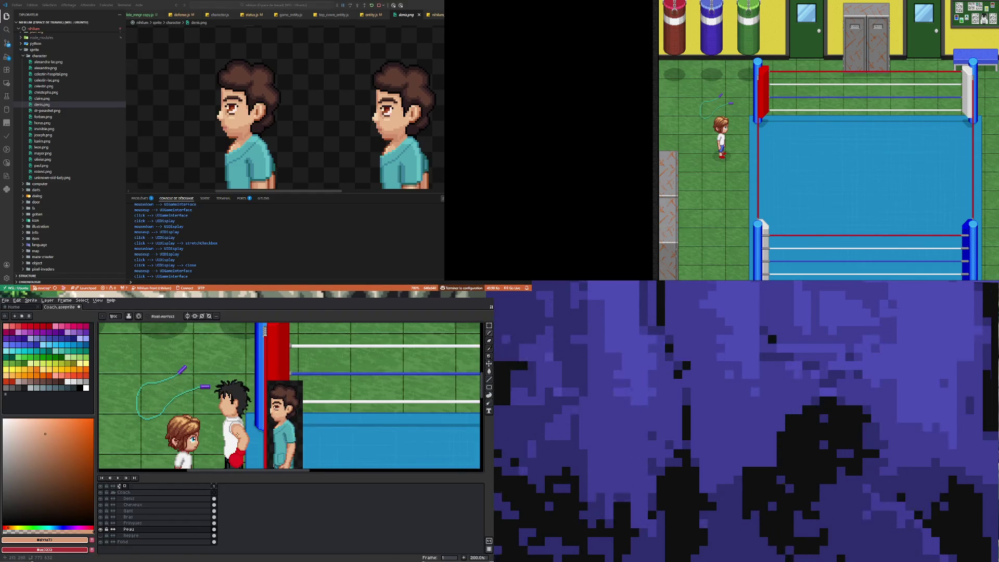
pyautogui.scroll(4, 237, 430)
pyautogui.scroll(1, 213, 410)
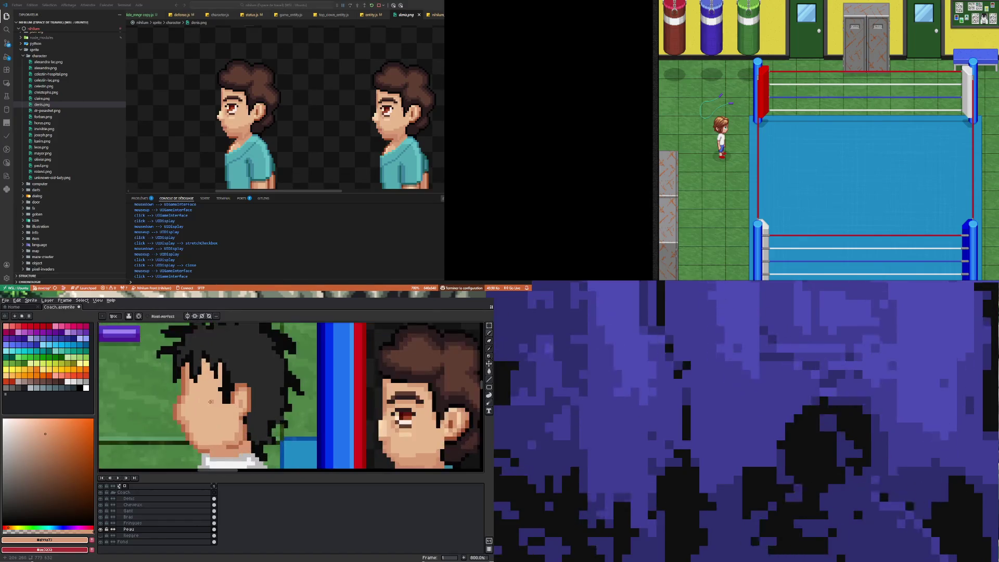
pyautogui.press('i')
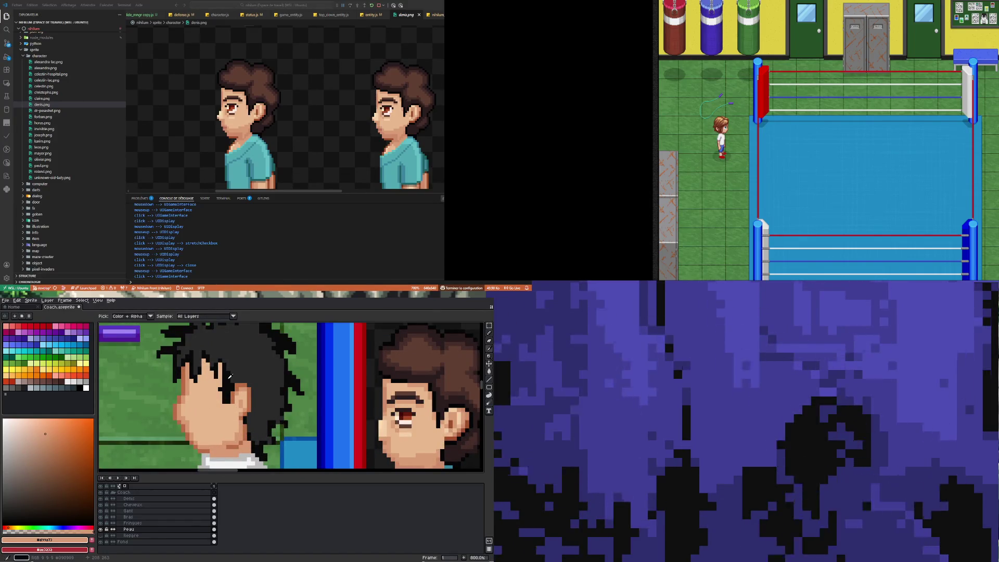
# Step: Add a new layer above Peau and name it Visage
pyautogui.rightClick(168, 531)
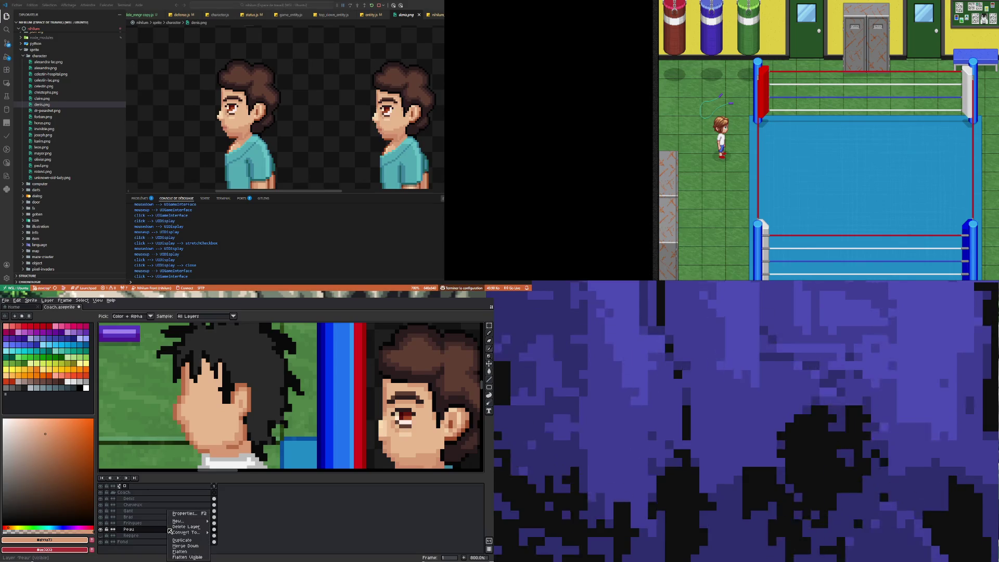
pyautogui.moveTo(179, 521)
pyautogui.click(234, 521)
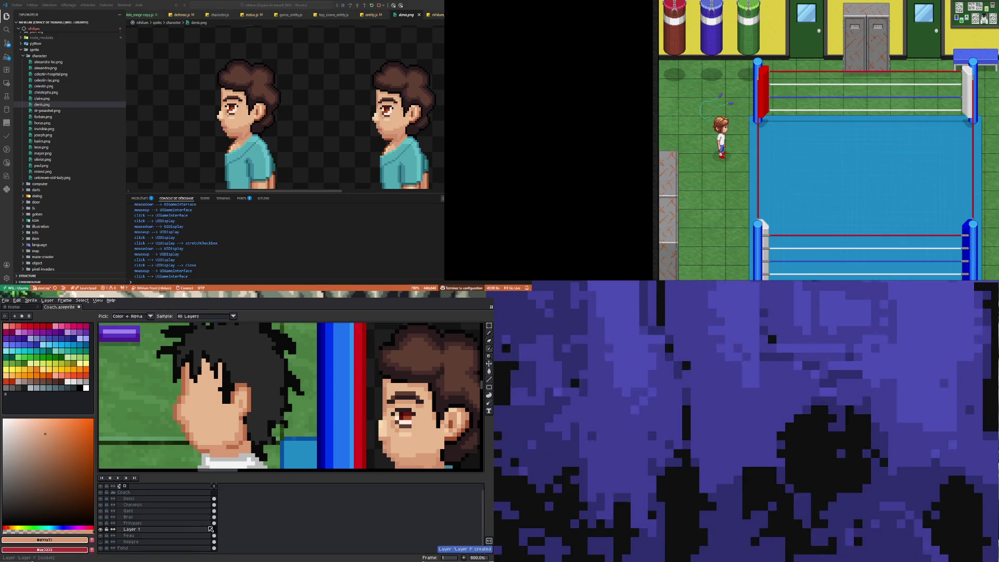
pyautogui.doubleClick(153, 530)
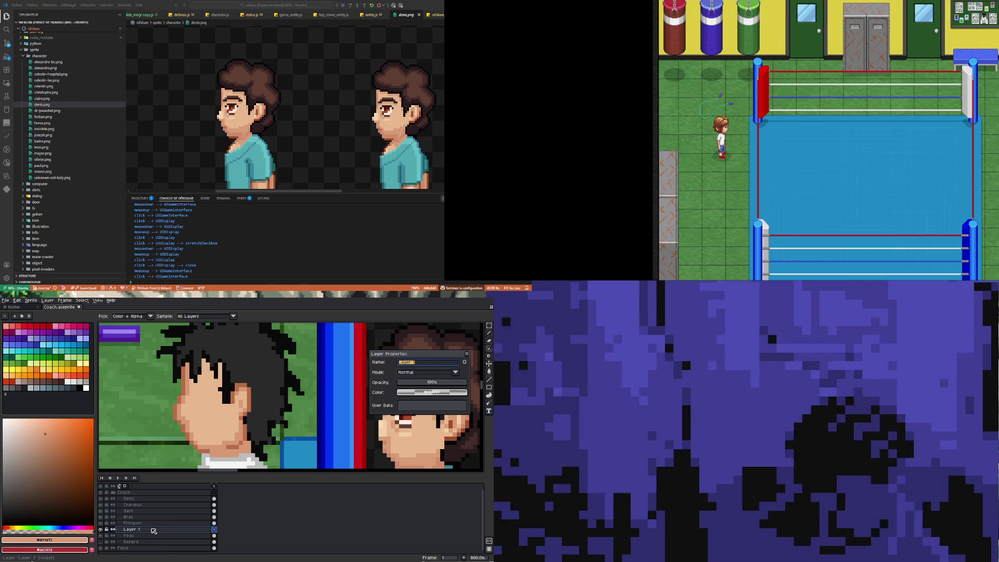
pyautogui.write('Visage')
pyautogui.press('Return')
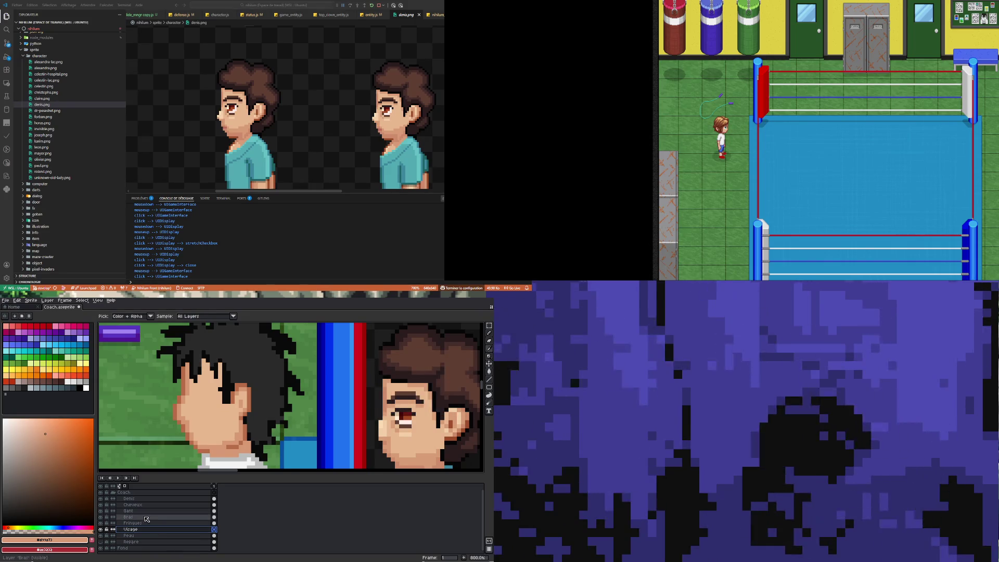
# Step: Hide the Cheveux layer and paint black eye pixels on the coach's face
pyautogui.keyDown('alt'); pyautogui.click(229, 374); pyautogui.keyUp('alt')
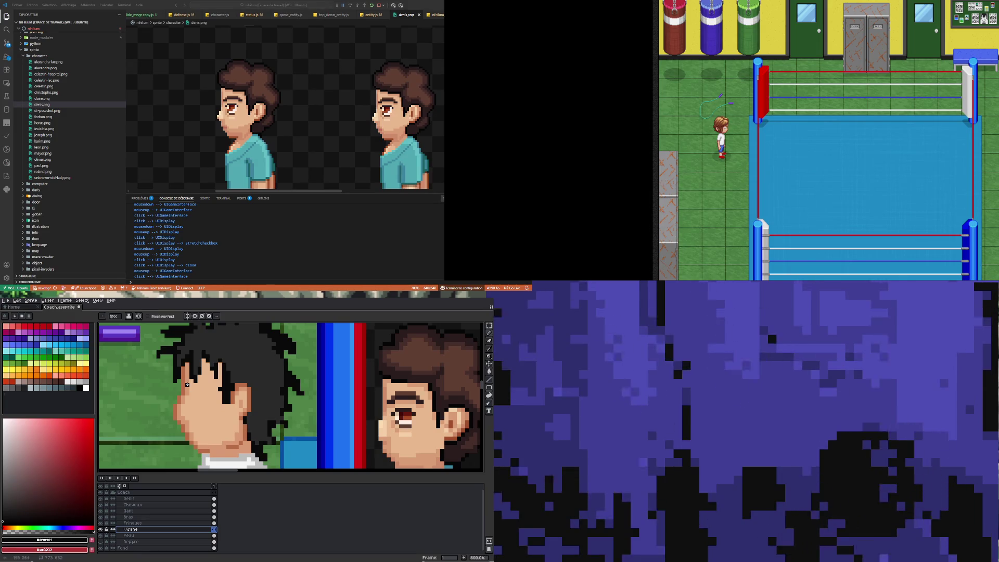
pyautogui.click(101, 505)
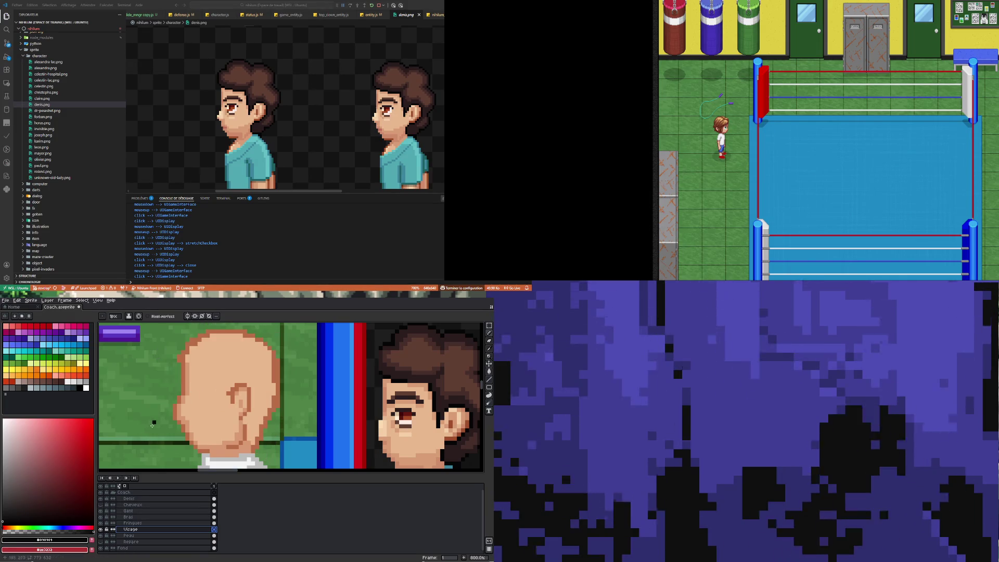
pyautogui.click(188, 385)
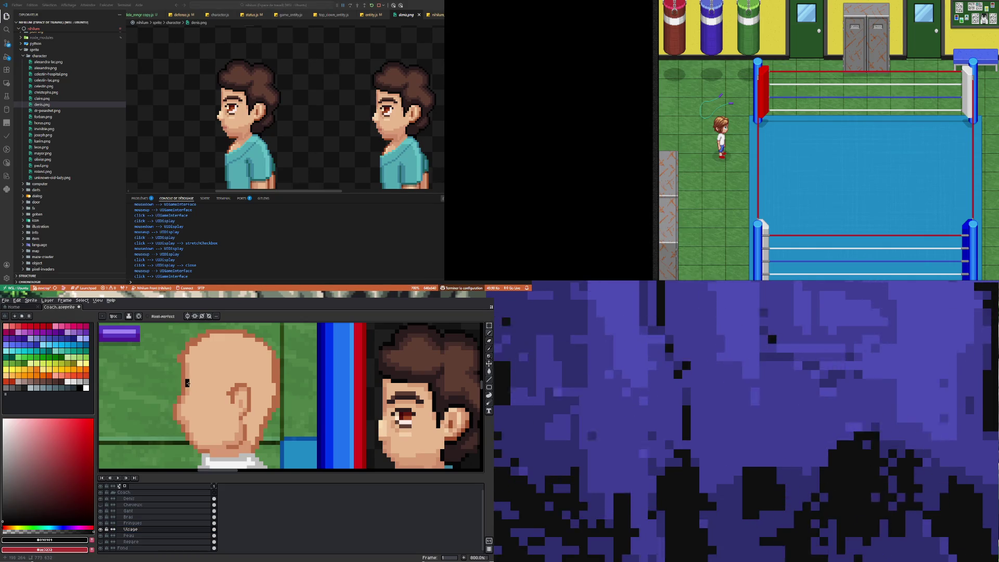
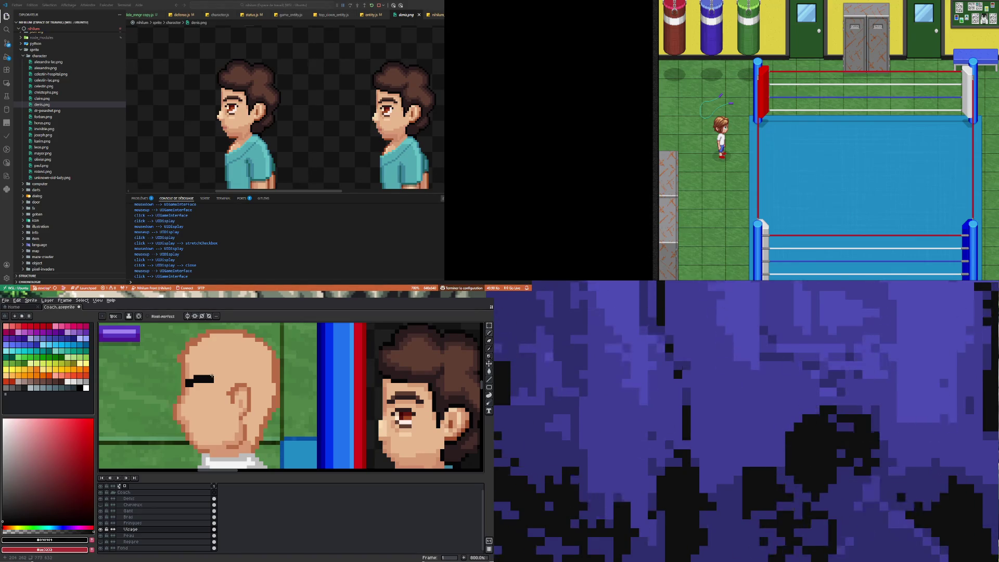
# Step: Zoom onto the face, fill the eye with white, and erase one corner pixel
pyautogui.scroll(-5, 199, 373)
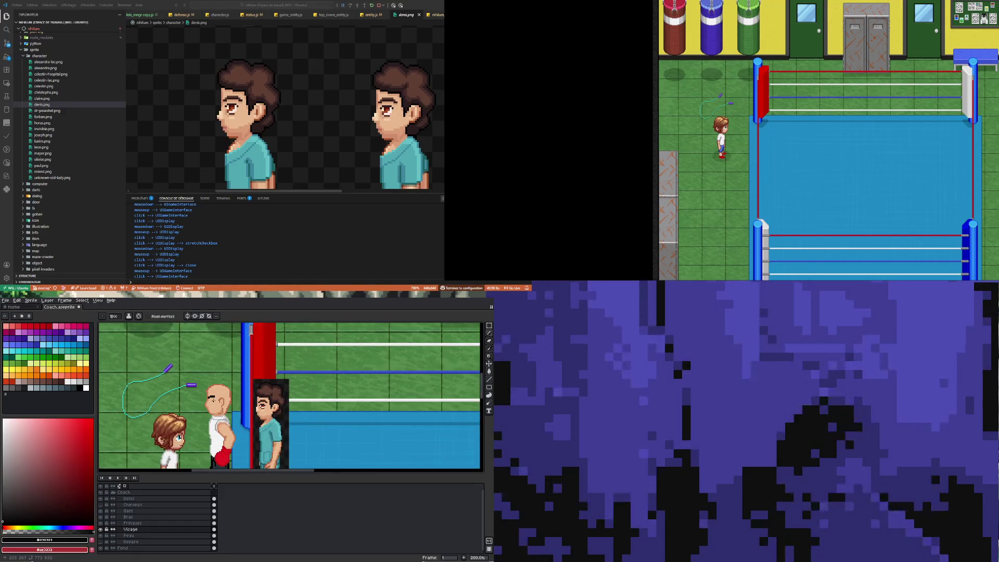
pyautogui.scroll(4, 214, 398)
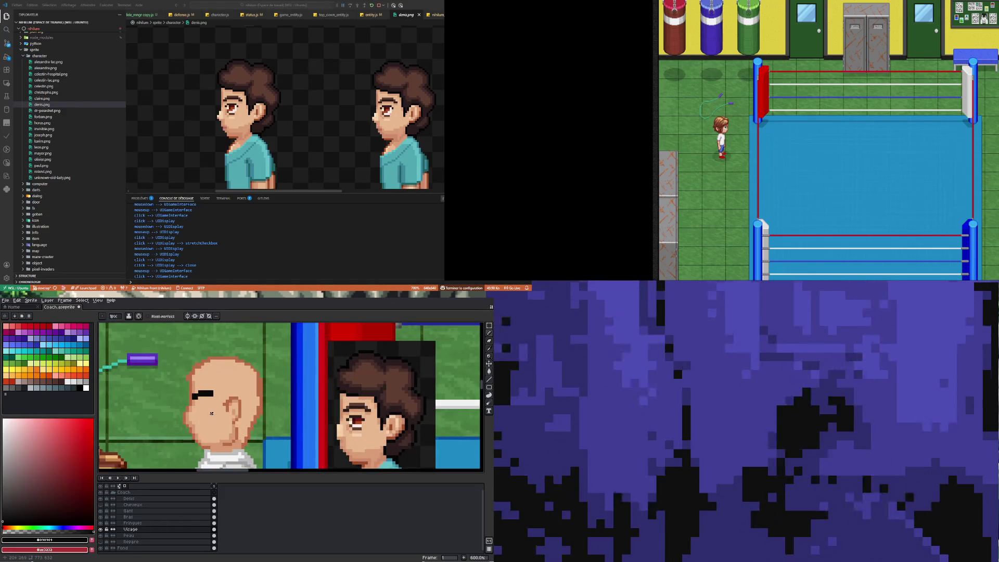
pyautogui.scroll(1, 212, 413)
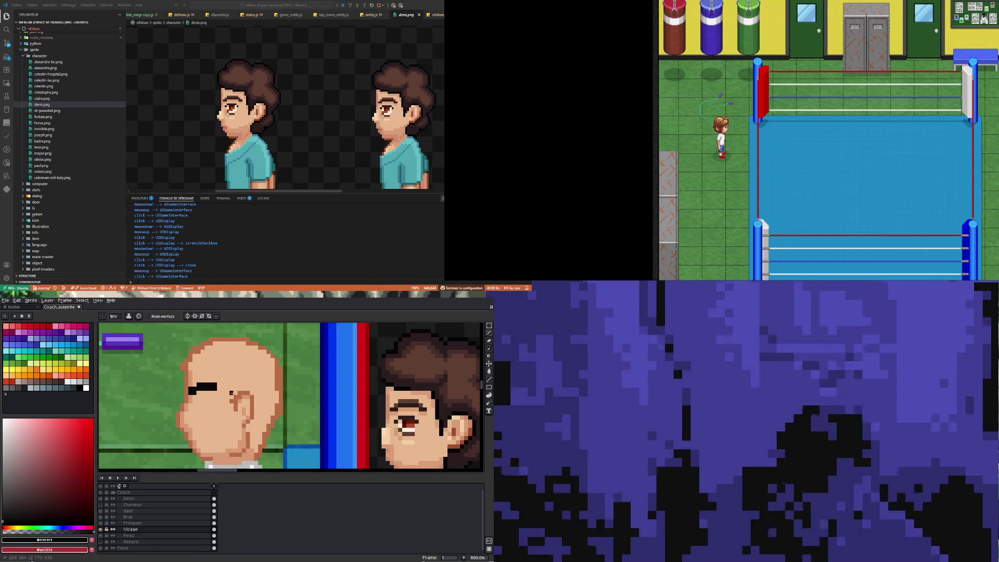
pyautogui.press('i')
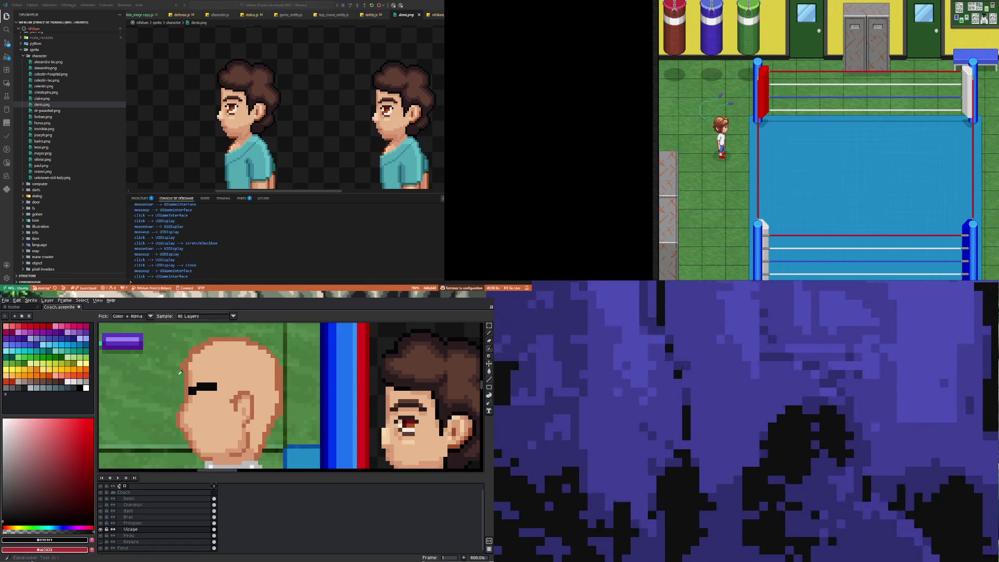
pyautogui.click(86, 388)
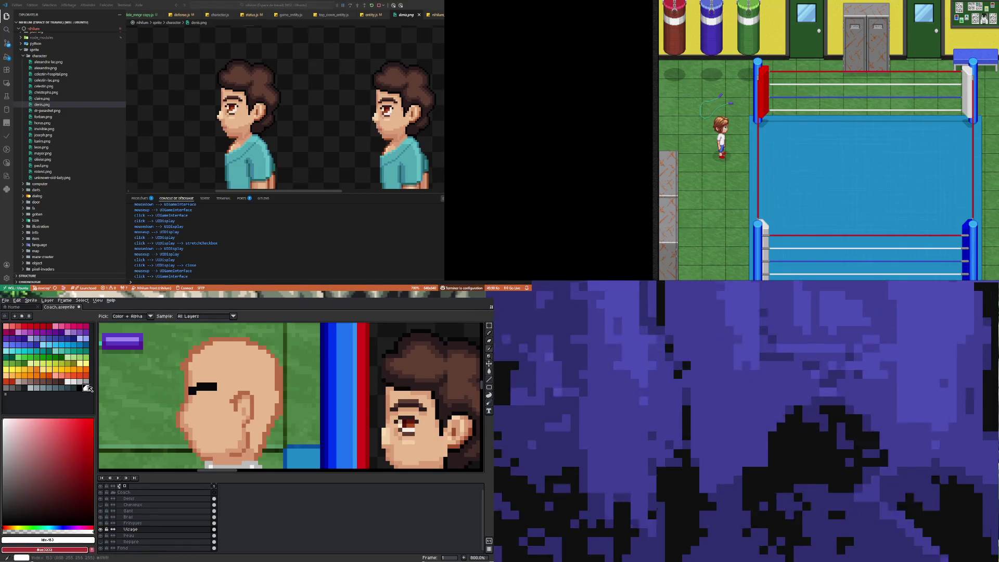
pyautogui.press('b')
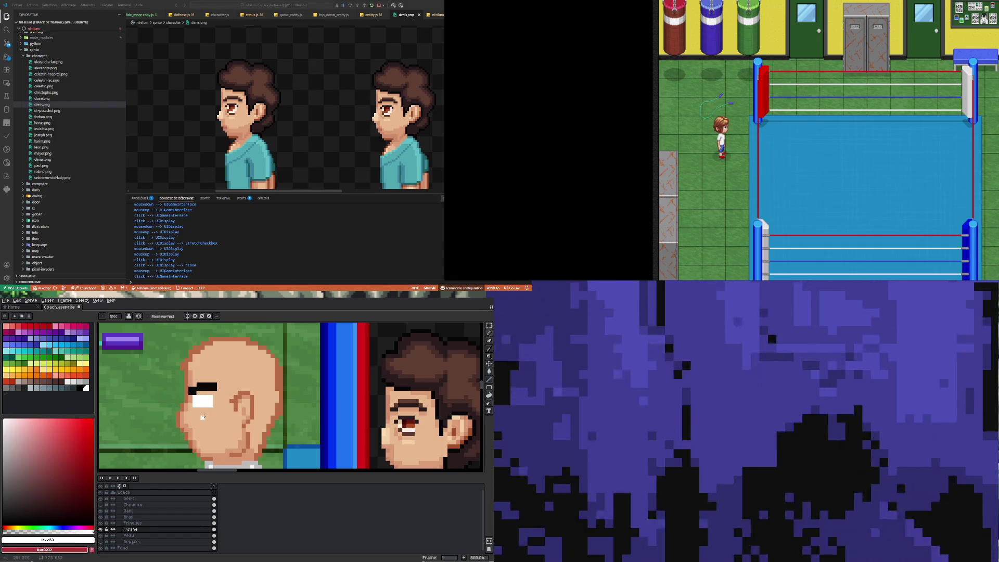
pyautogui.press('e')
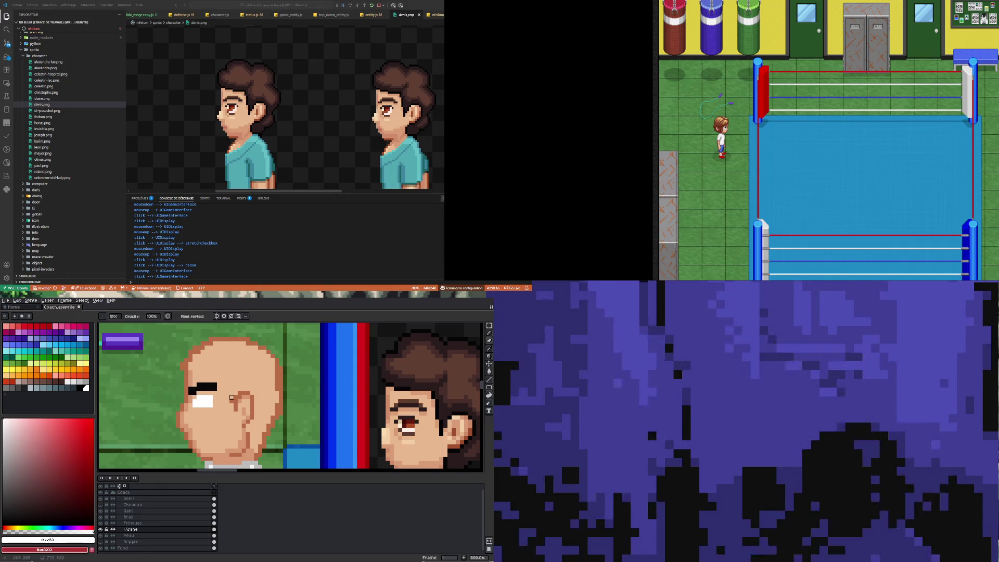
pyautogui.click(209, 405)
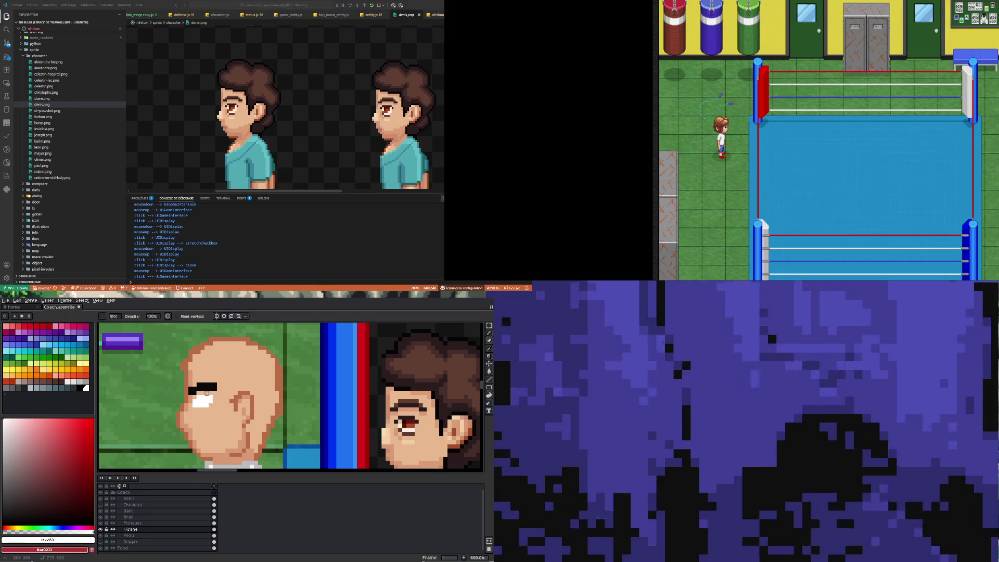
# Step: Place a black pupil pixel in the eye using the brow's black
pyautogui.press('i')
pyautogui.click(207, 392)
pyautogui.press('b')
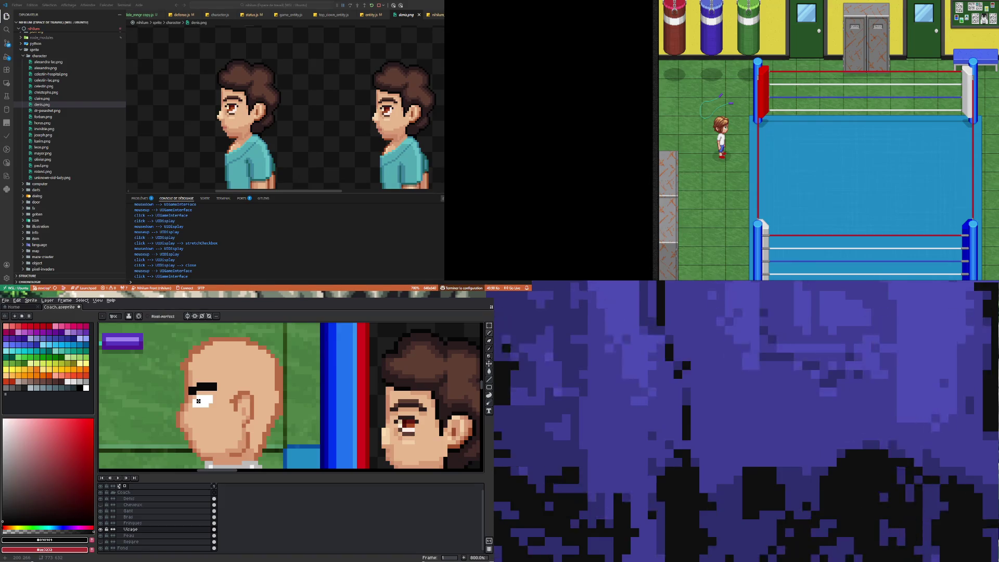
pyautogui.click(198, 401)
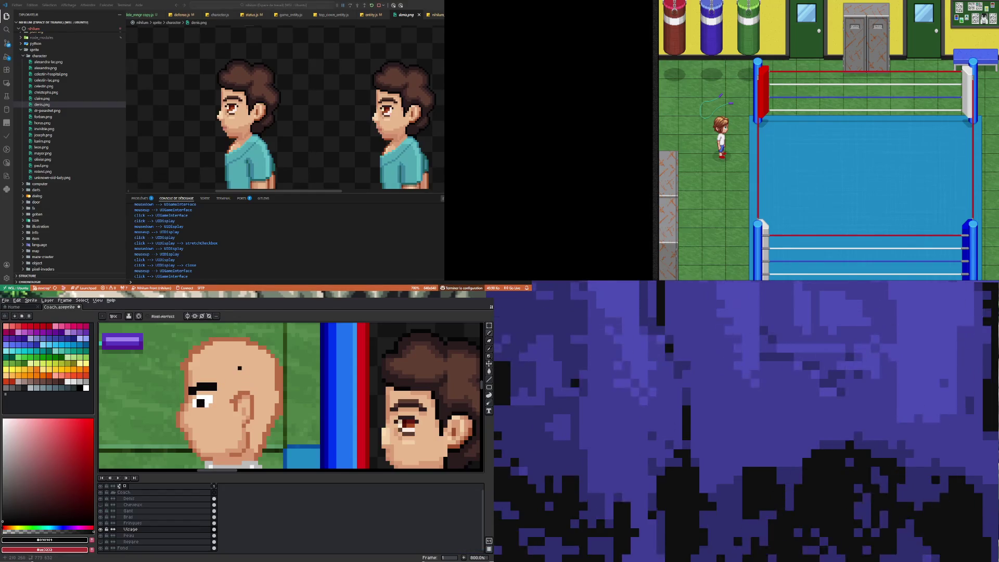
# Step: Pick the blue-grey shade for the eye beside the pupil
pyautogui.press('i')
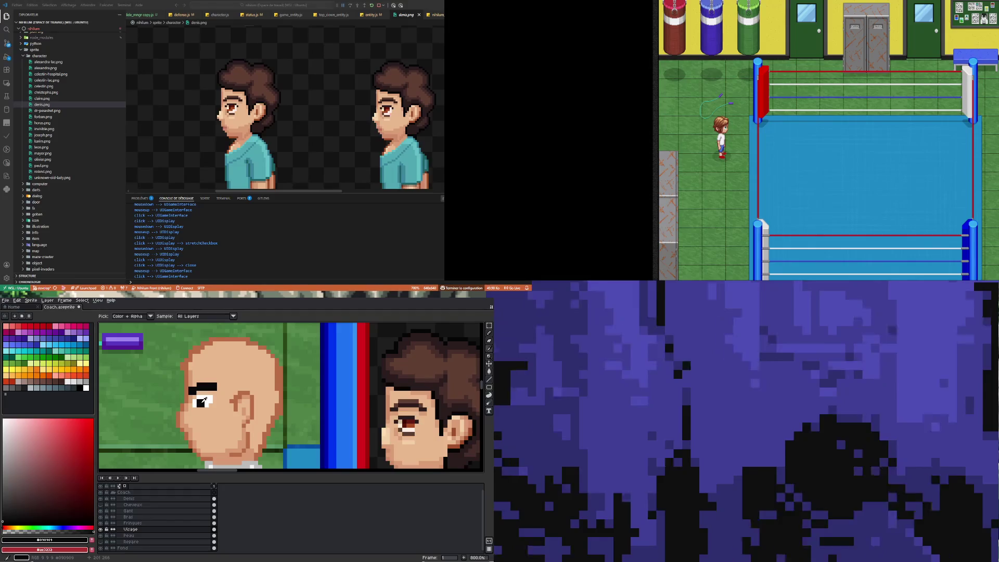
pyautogui.click(77, 388)
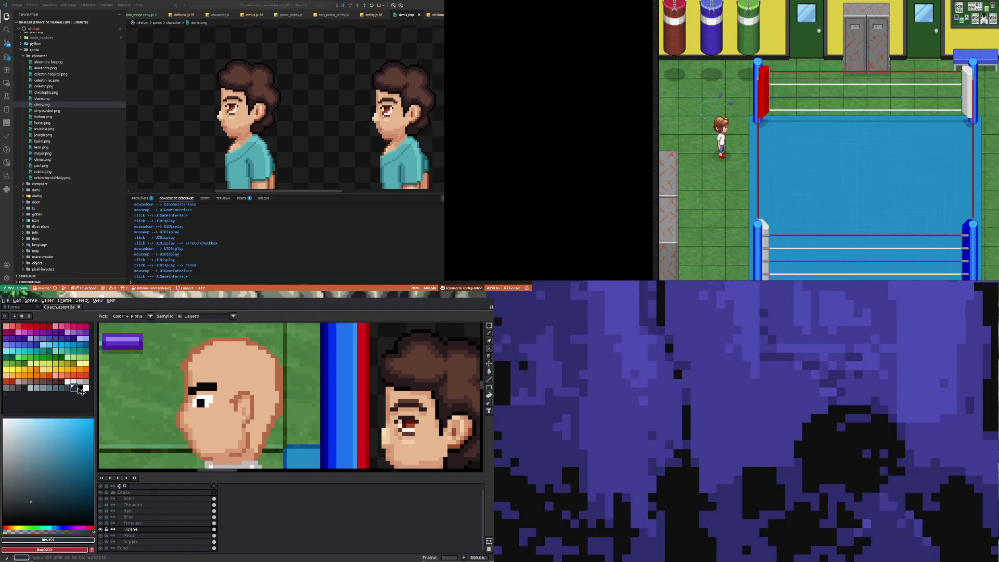
pyautogui.press('b')
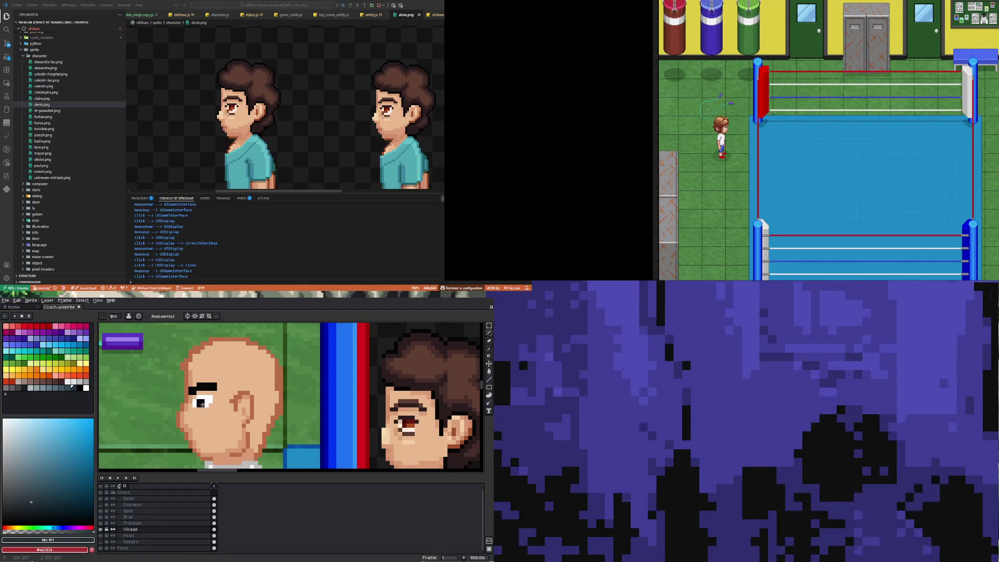
pyautogui.keyDown('alt'); pyautogui.click(203, 402); pyautogui.keyUp('alt')
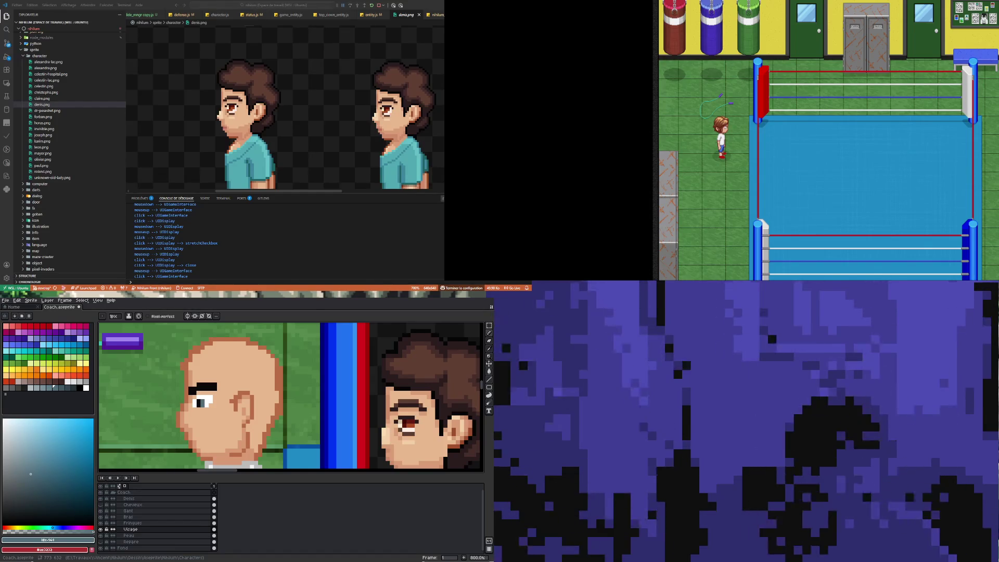
# Step: Zoom back out after adding the blue-grey pixel beside the pupil
pyautogui.scroll(-3, 201, 404)
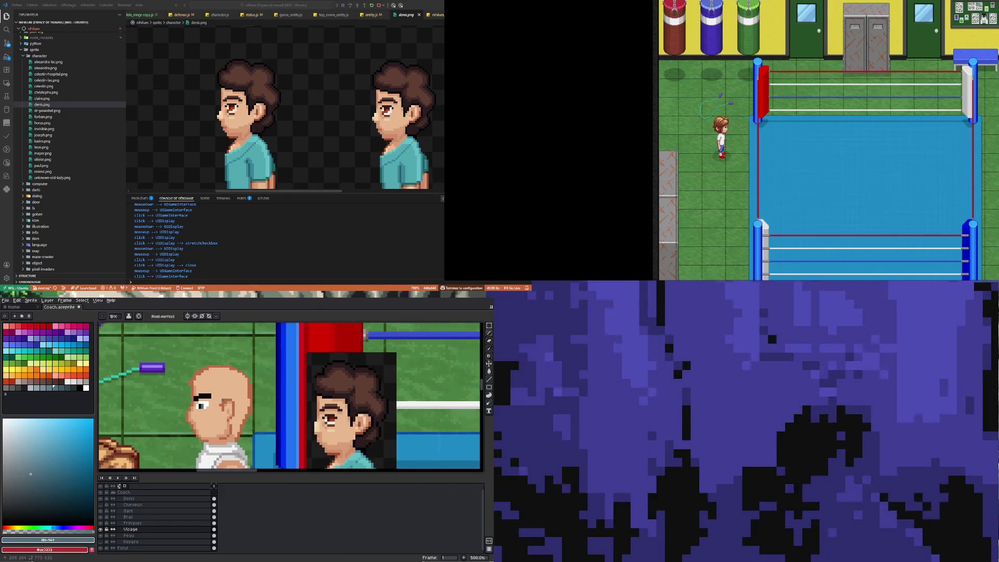
# Step: Zoom to 3200% and paint two white pixels: lower-left of the pupil and below the eye
pyautogui.scroll(-1, 207, 409)
pyautogui.scroll(-1, 207, 409)
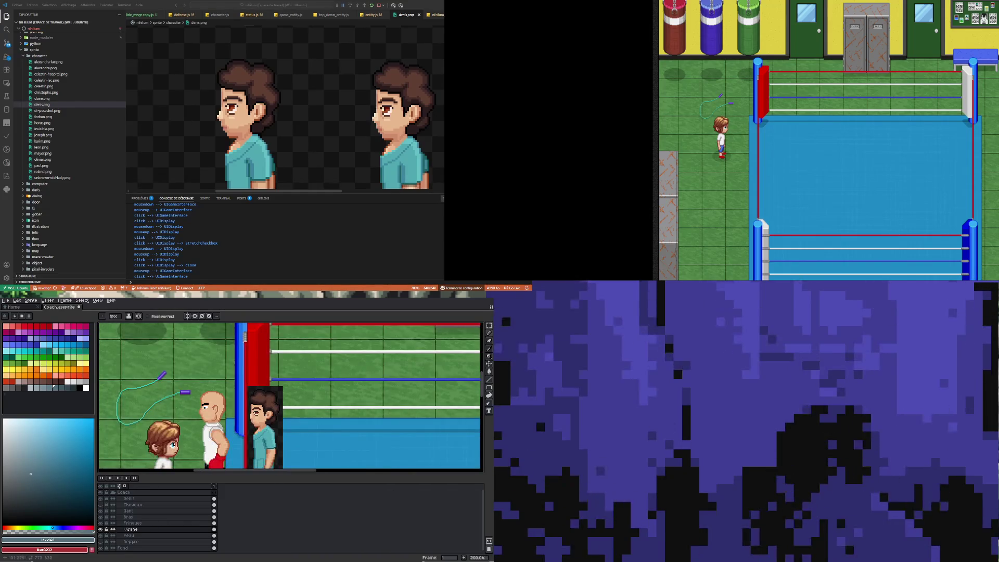
pyautogui.scroll(3, 208, 408)
pyautogui.scroll(4, 208, 408)
pyautogui.scroll(-4, 213, 407)
pyautogui.scroll(6, 218, 406)
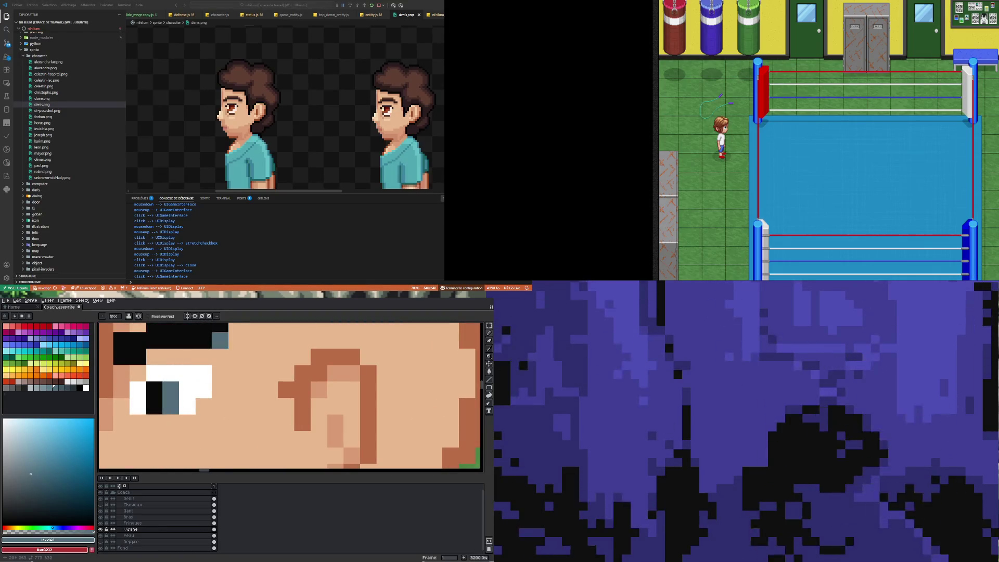
pyautogui.keyDown('alt'); pyautogui.click(196, 374); pyautogui.keyUp('alt')
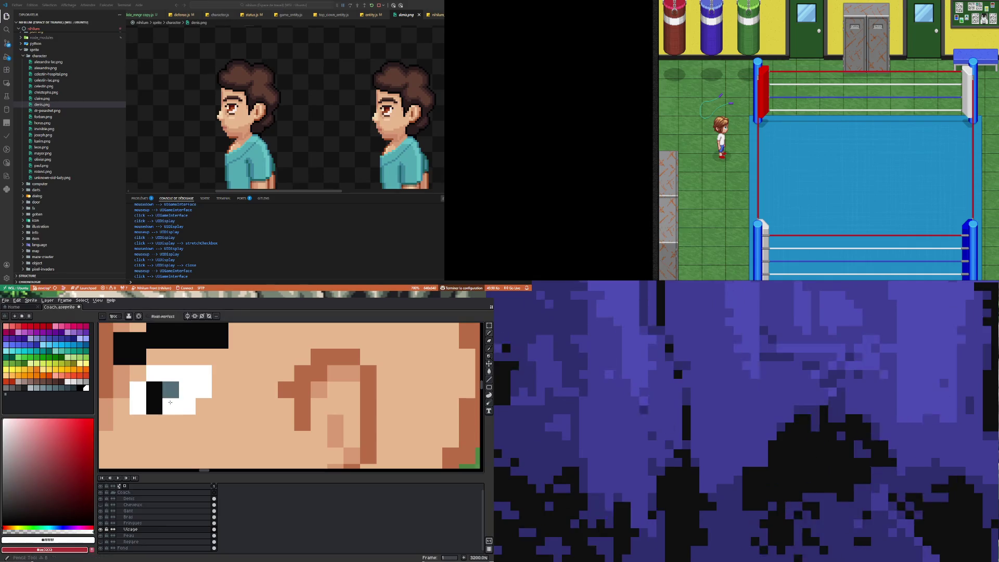
pyautogui.click(154, 406)
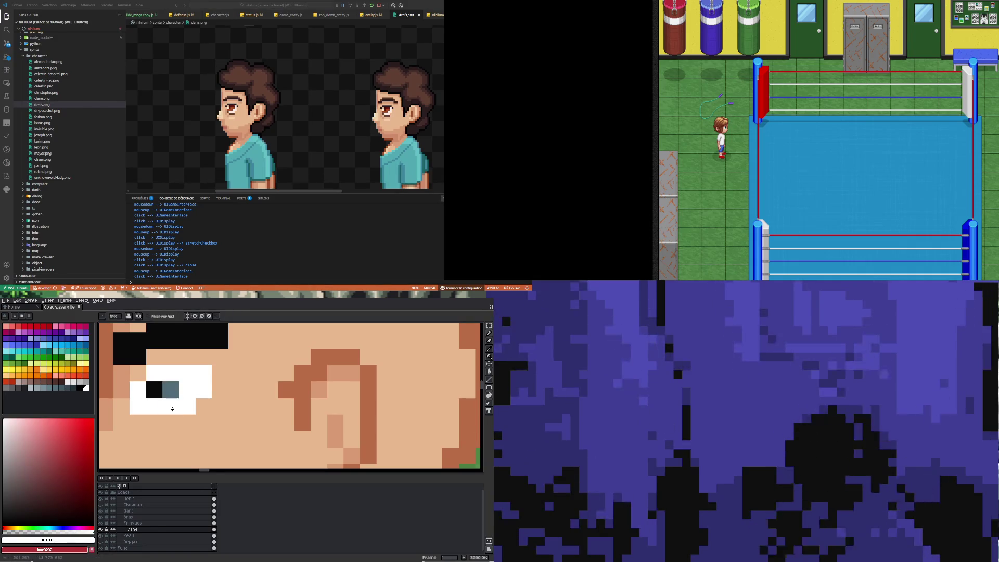
pyautogui.click(187, 416)
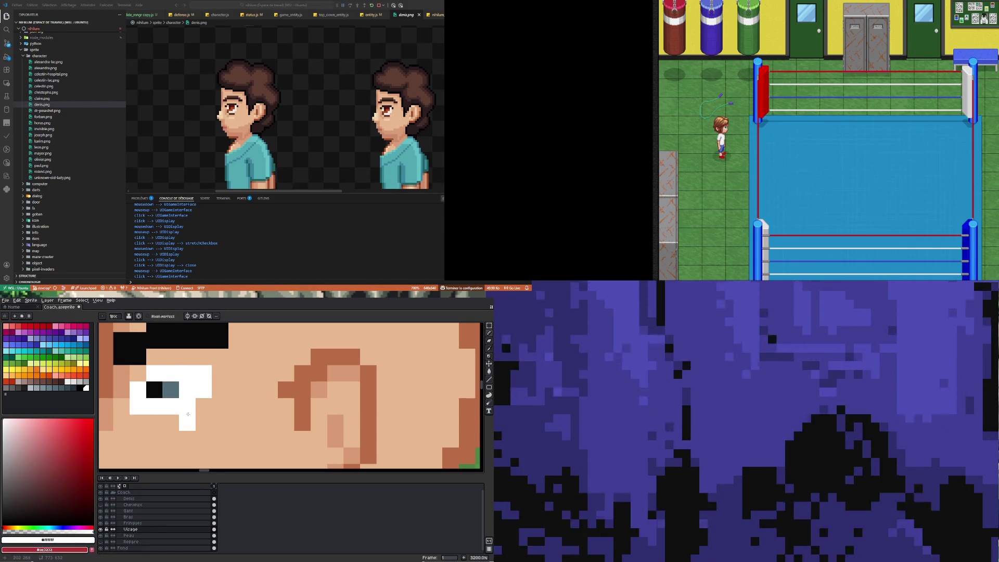
# Step: Sample the pupil's black, zoom out, and show the Cheveux hair layer
pyautogui.scroll(-5, 188, 413)
pyautogui.scroll(4, 197, 397)
pyautogui.press('alt')
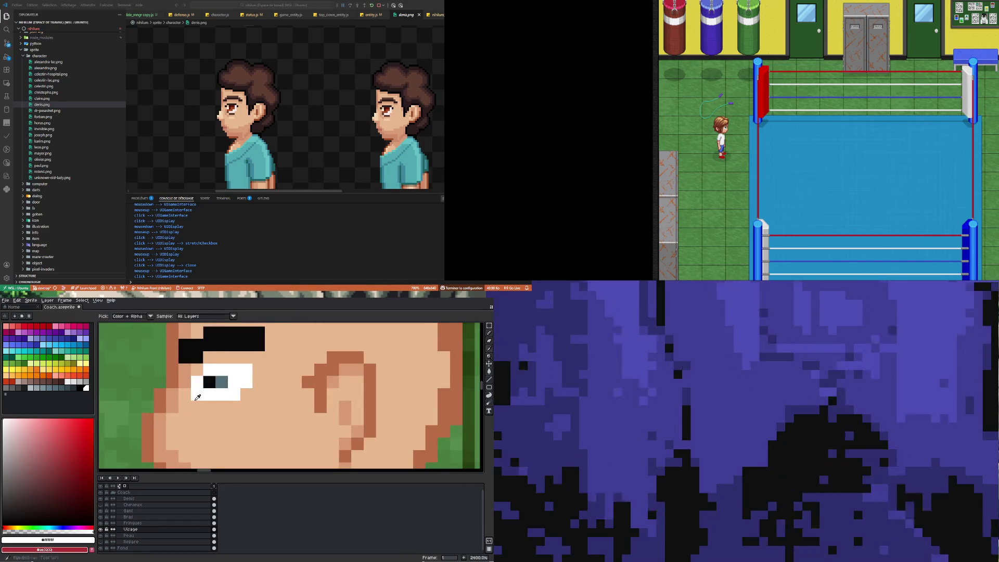
pyautogui.keyDown('alt'); pyautogui.click(209, 381); pyautogui.keyUp('alt')
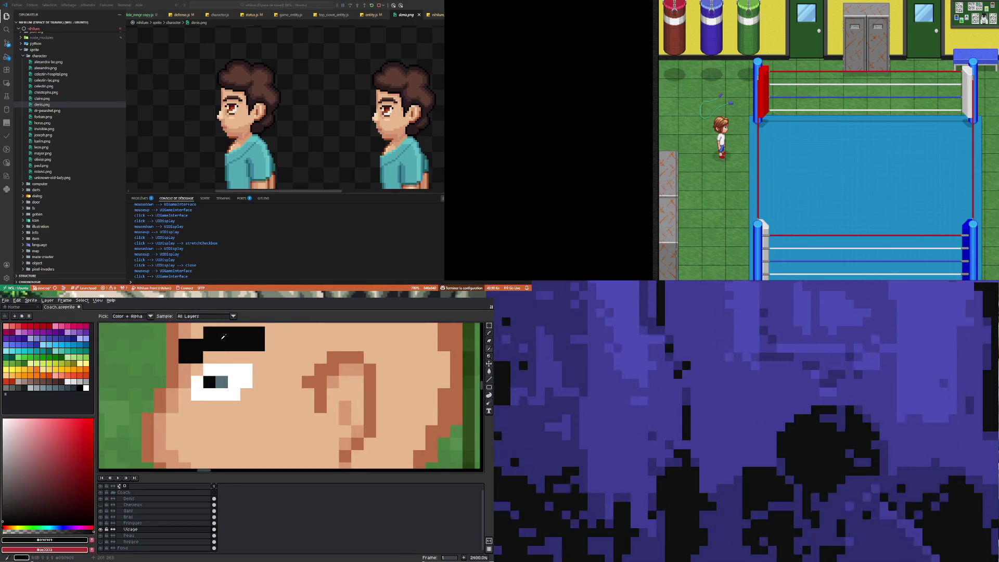
pyautogui.scroll(-6, 223, 406)
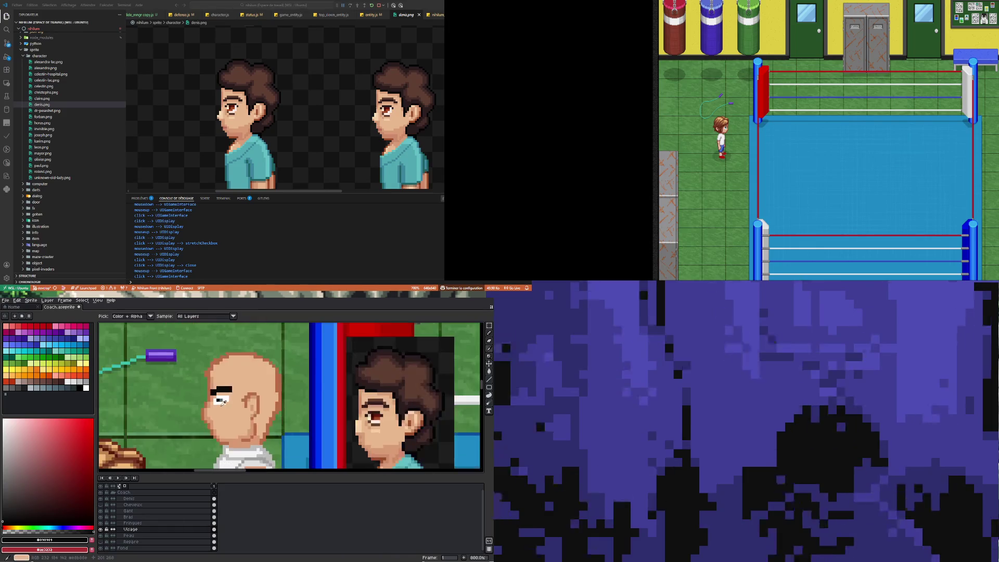
pyautogui.click(101, 504)
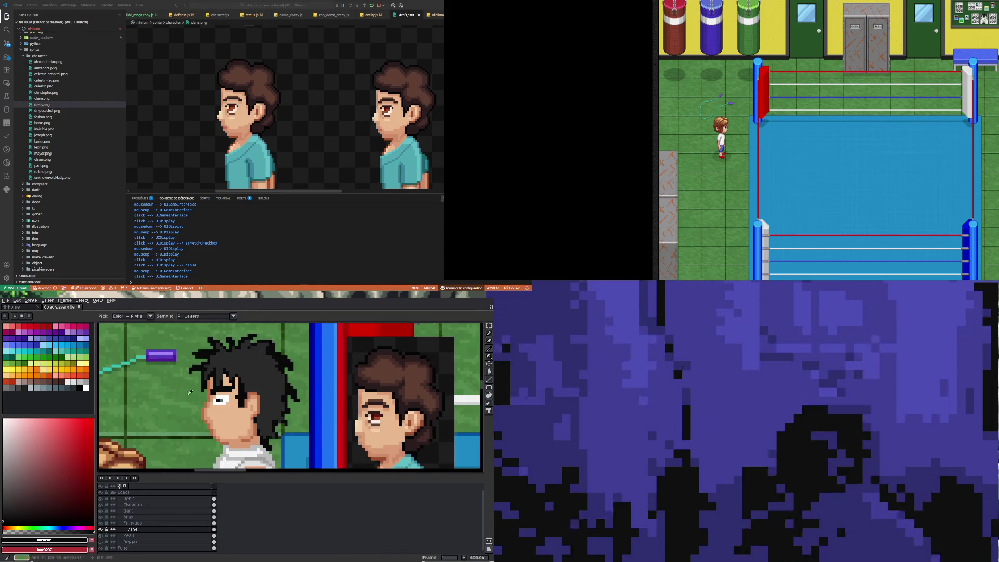
# Step: Paint a grey-blue pixel at the eye's lower-left, undoing a trial dark pixel first
pyautogui.keyDown('alt'); pyautogui.click(228, 395); pyautogui.keyUp('alt')
pyautogui.scroll(4, 228, 398)
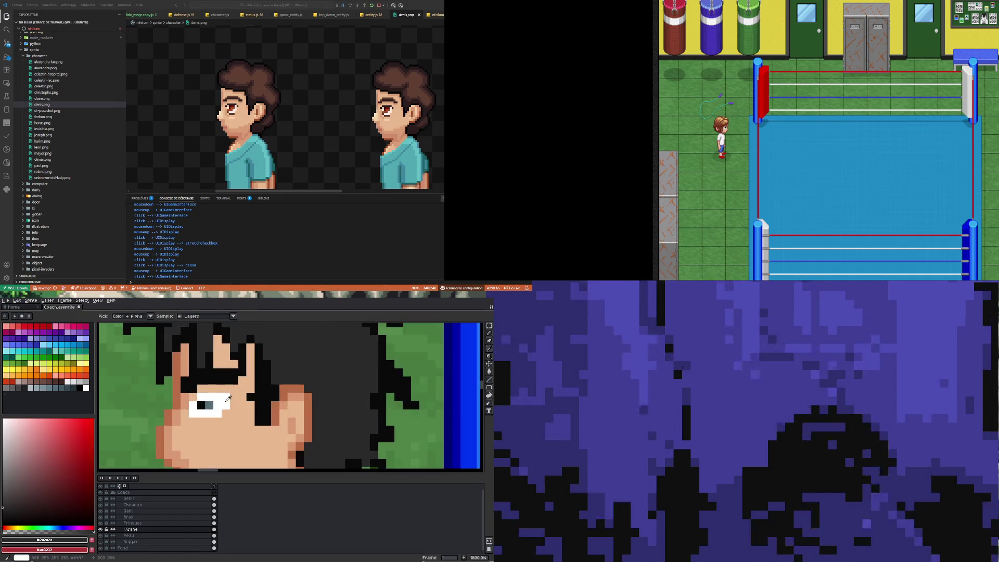
pyautogui.click(193, 414)
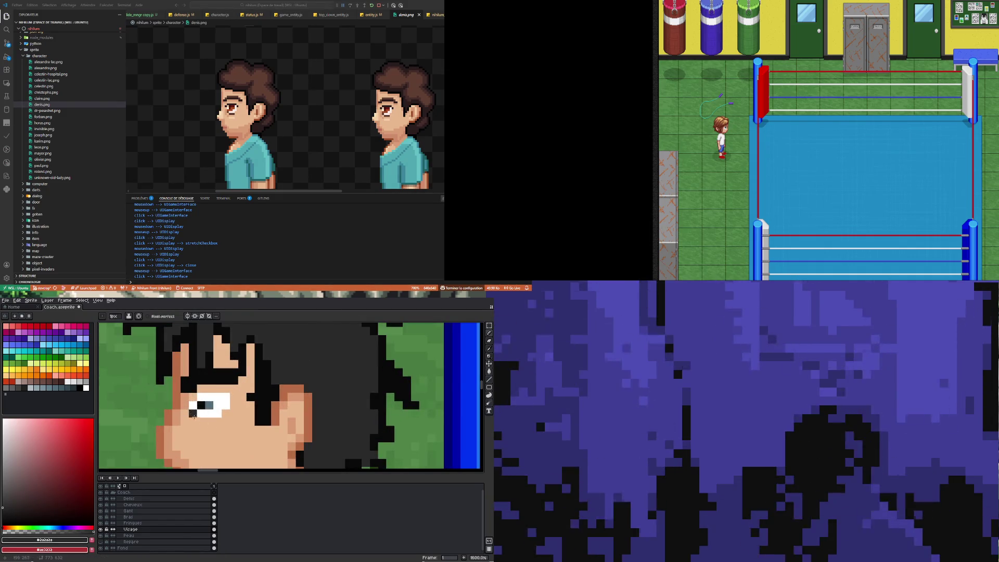
pyautogui.hotkey('ctrl', 'z')
pyautogui.scroll(2, 198, 408)
pyautogui.keyDown('alt'); pyautogui.click(198, 404); pyautogui.keyUp('alt')
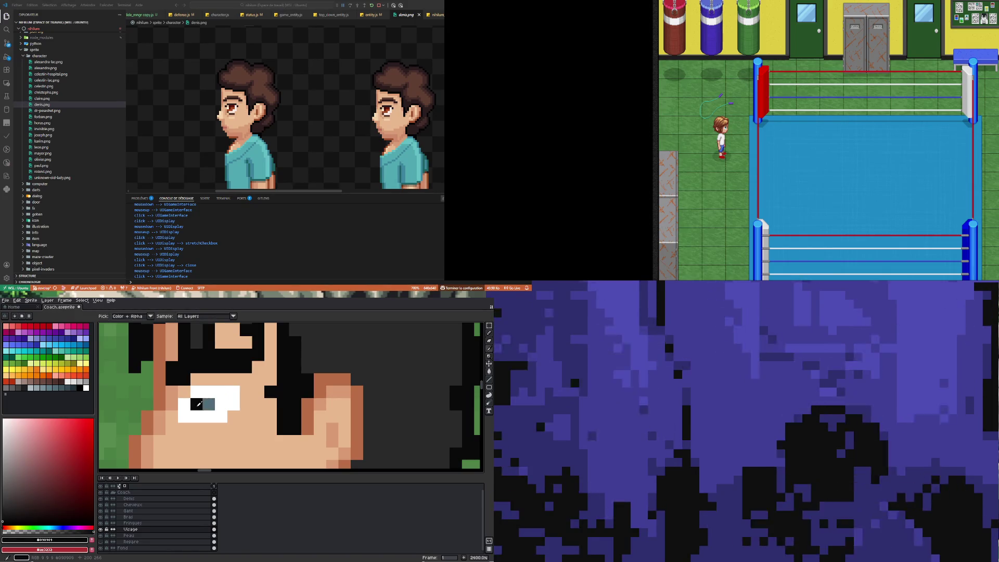
pyautogui.scroll(-6, 198, 404)
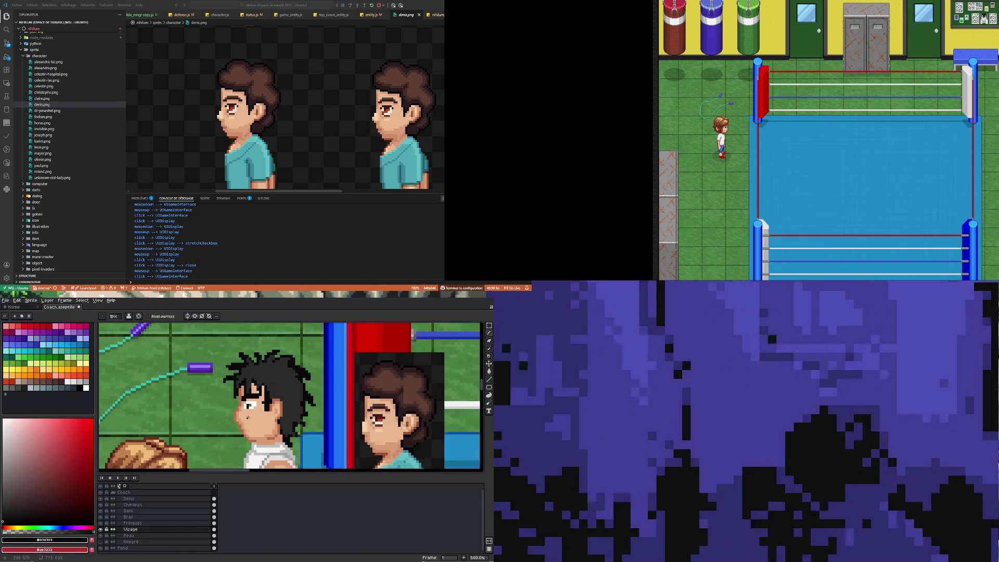
pyautogui.scroll(5, 247, 417)
pyautogui.keyDown('alt'); pyautogui.click(254, 384); pyautogui.keyUp('alt')
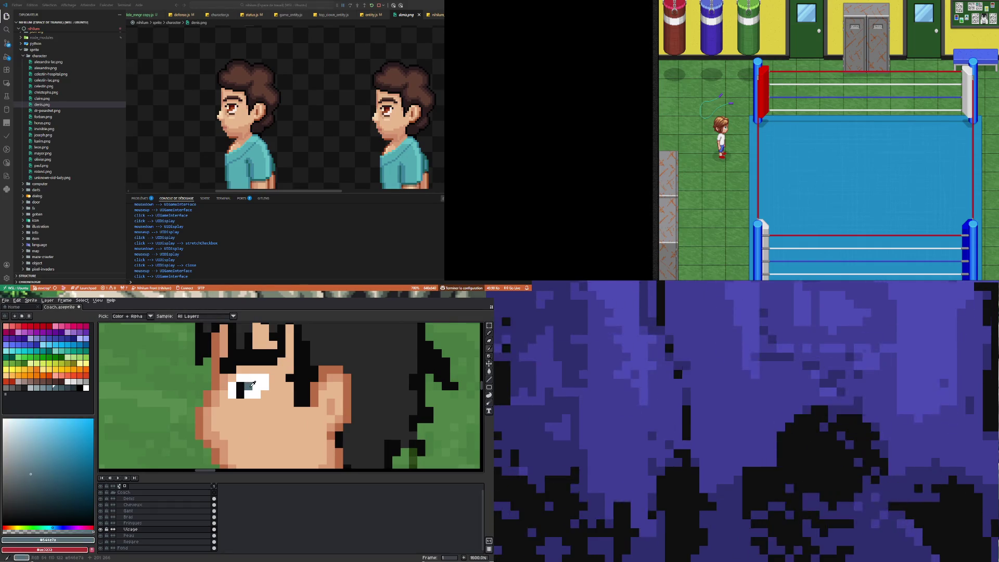
pyautogui.click(240, 393)
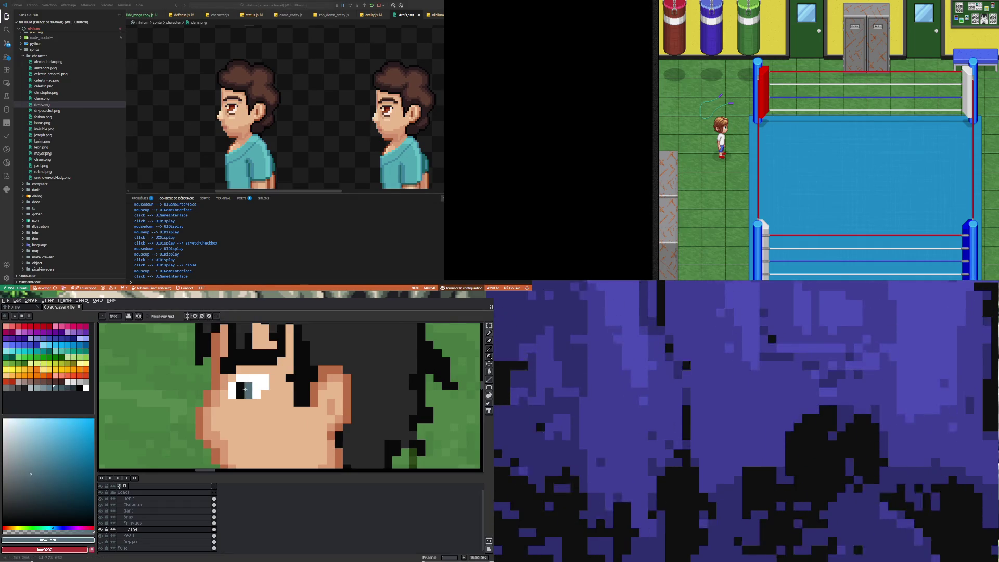
# Step: Sample the hair's dark grey and draw a dark pixel line under the eye
pyautogui.scroll(-8, 278, 445)
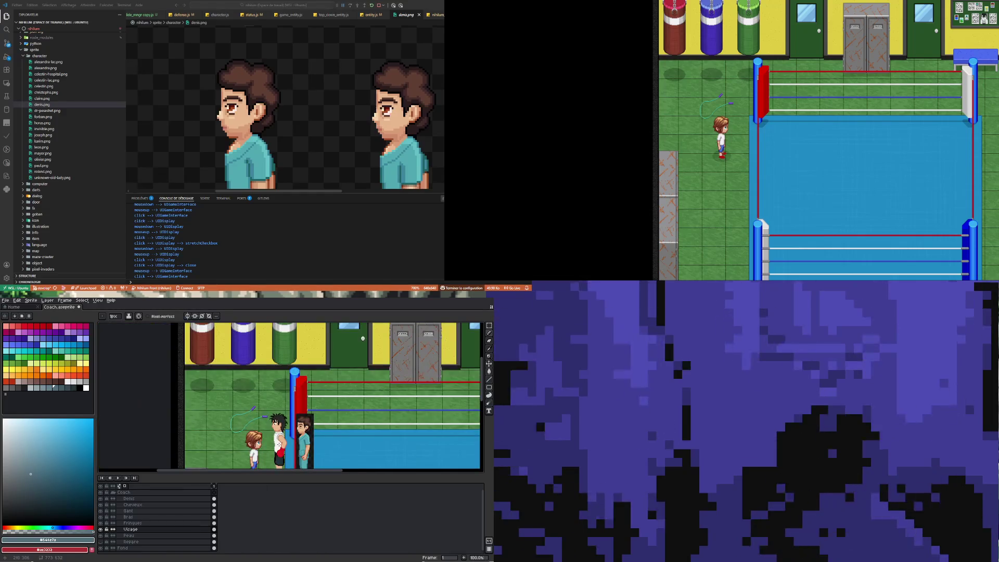
pyautogui.scroll(2, 279, 430)
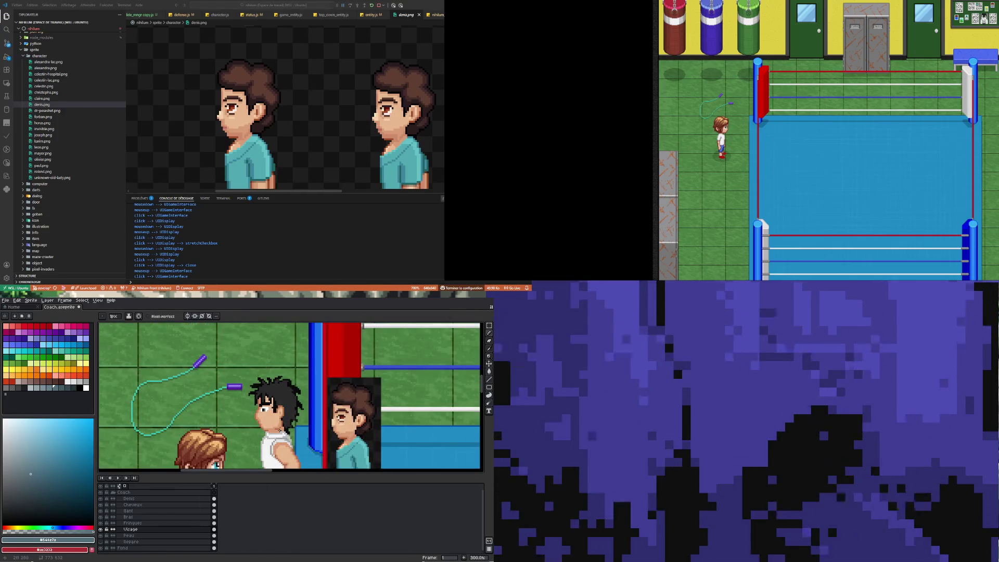
pyautogui.scroll(1, 276, 414)
pyautogui.scroll(4, 273, 411)
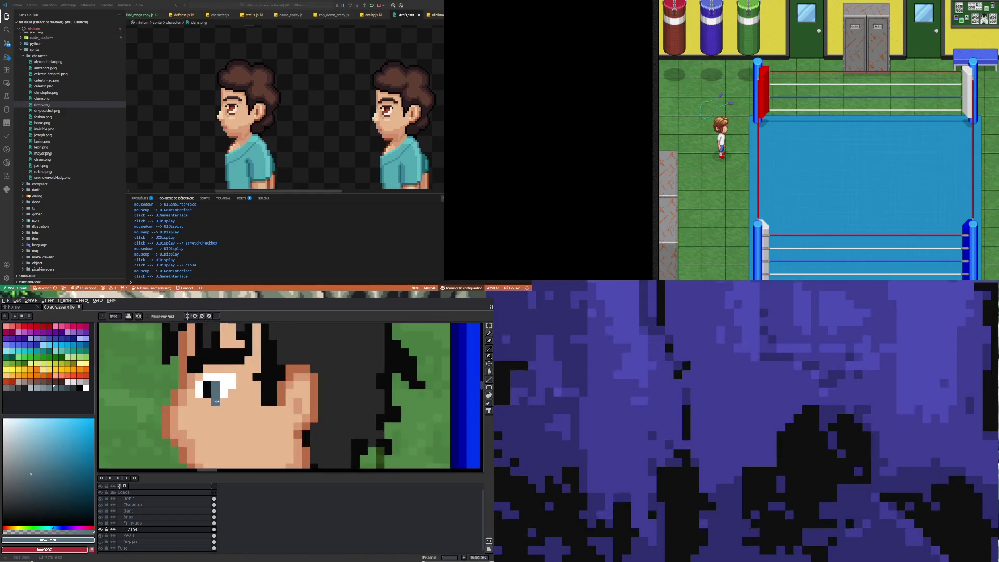
pyautogui.press('i')
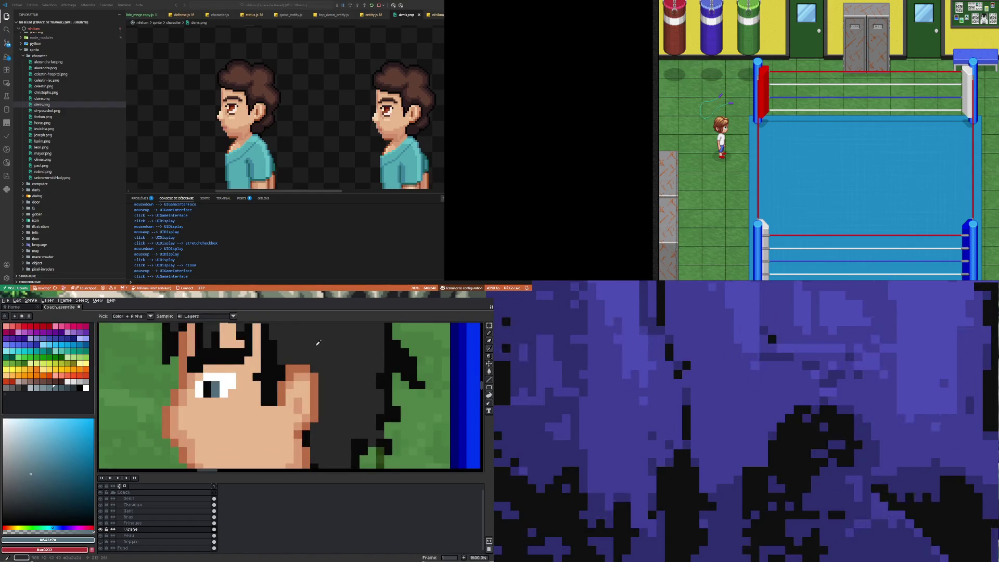
pyautogui.click(318, 342)
pyautogui.press('b')
pyautogui.moveTo(199, 400); pyautogui.dragTo(224, 399)
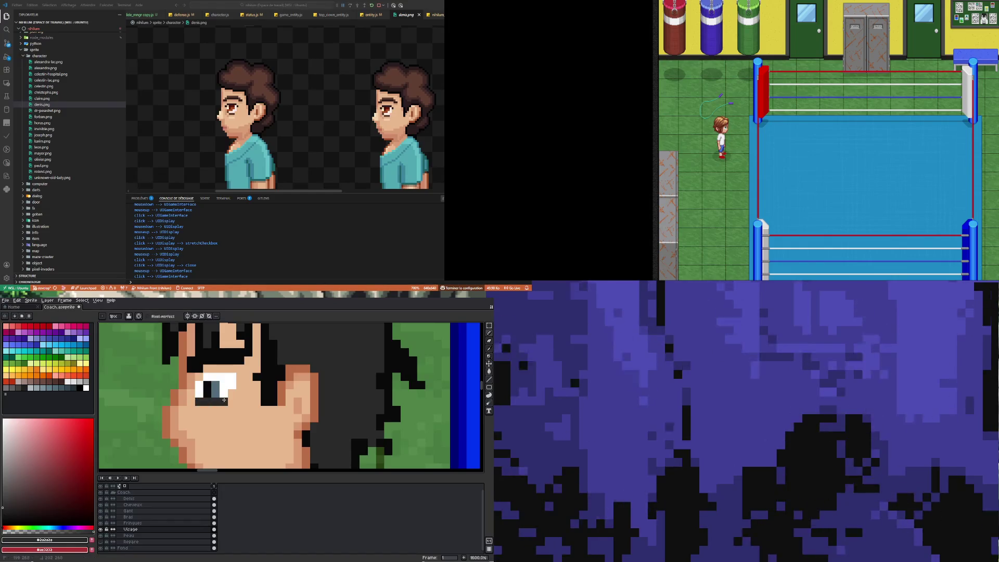
pyautogui.scroll(-3, 247, 433)
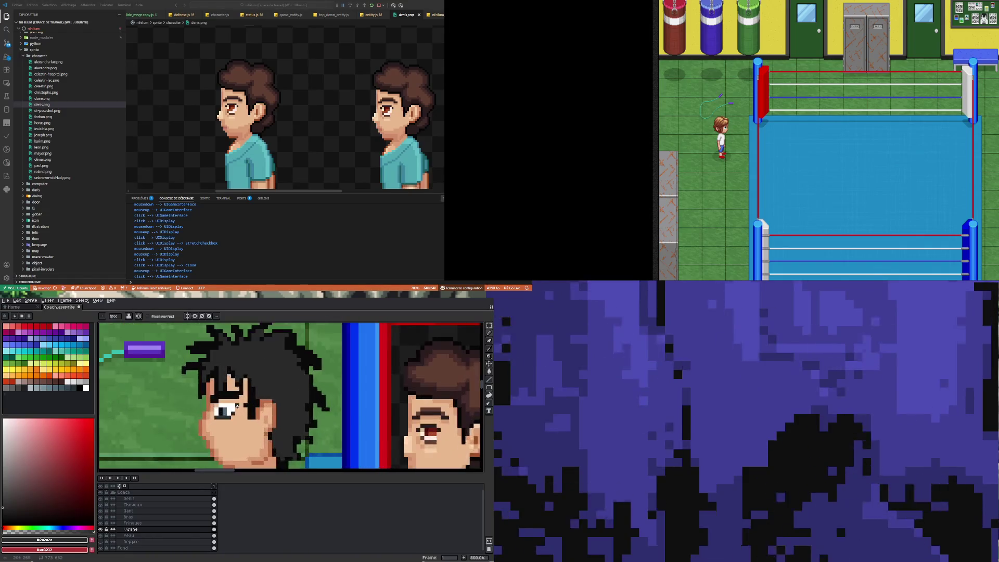
pyautogui.scroll(5, 234, 425)
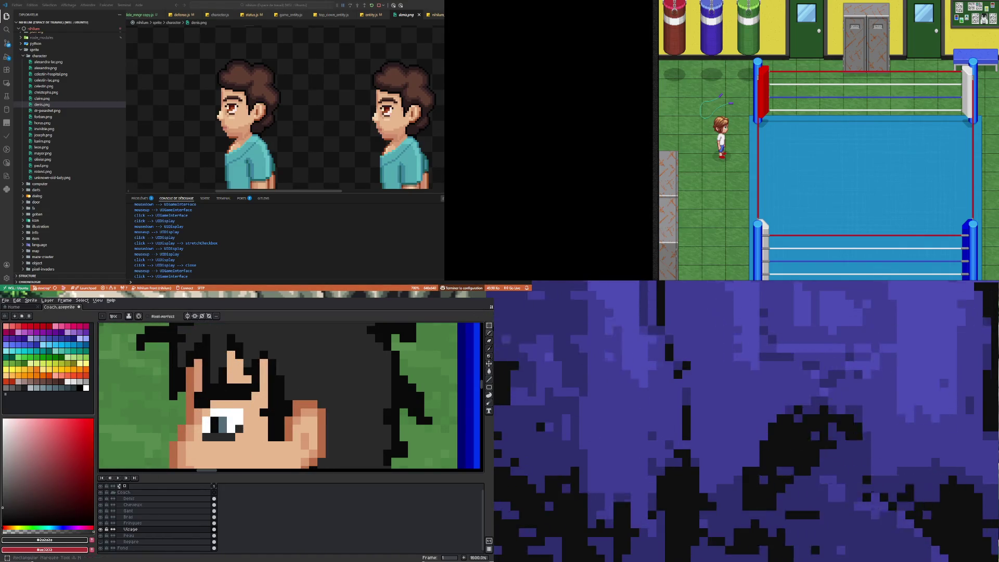
# Step: Select the eyebrow with the rectangular marquee and commit its transform
pyautogui.press('m')
pyautogui.moveTo(178, 374)
pyautogui.mouseDown()
pyautogui.moveTo(263, 398)
pyautogui.moveTo(248, 419)
pyautogui.moveTo(224, 401)
pyautogui.mouseUp()
pyautogui.press('Return')
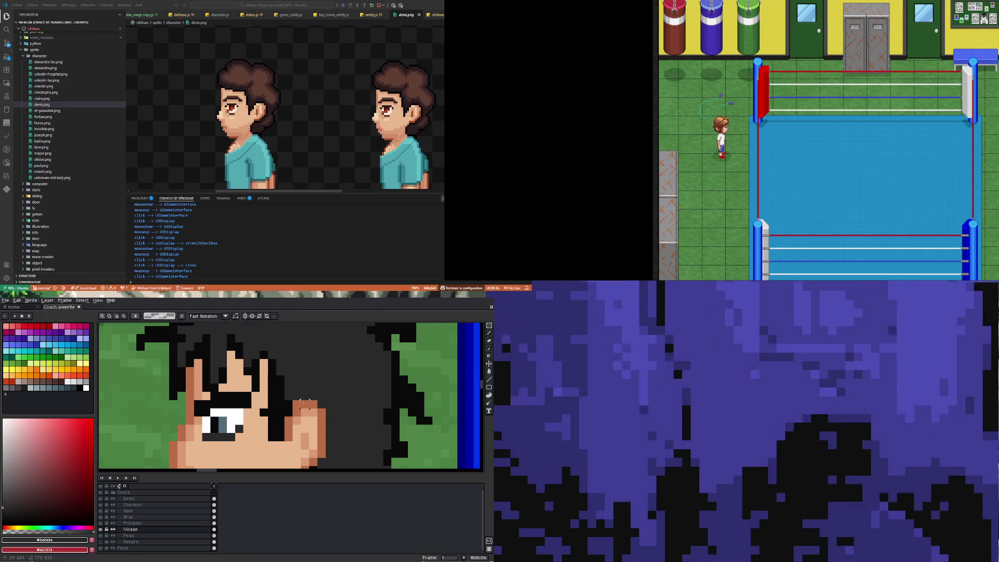
pyautogui.press('2')
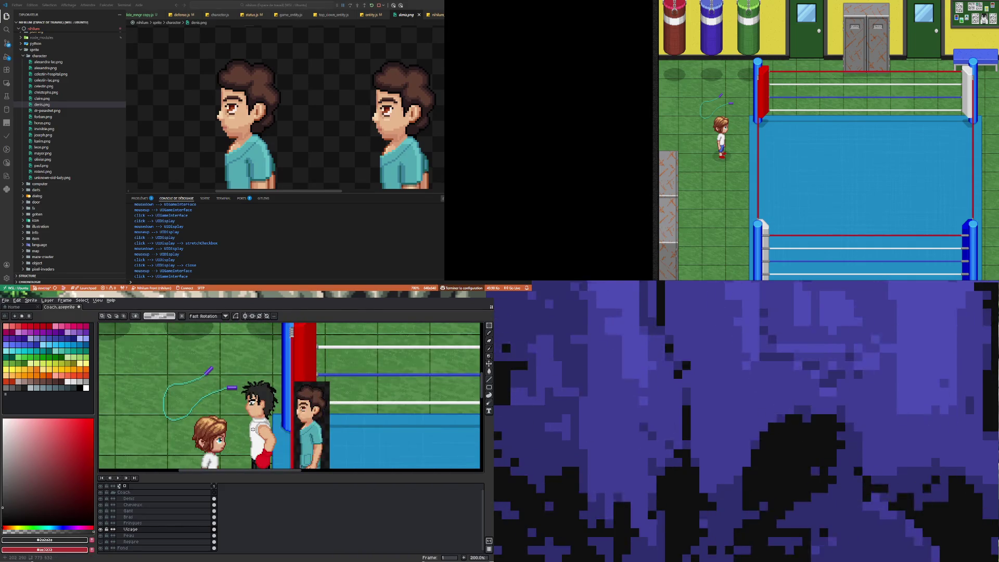
pyautogui.scroll(1, 256, 430)
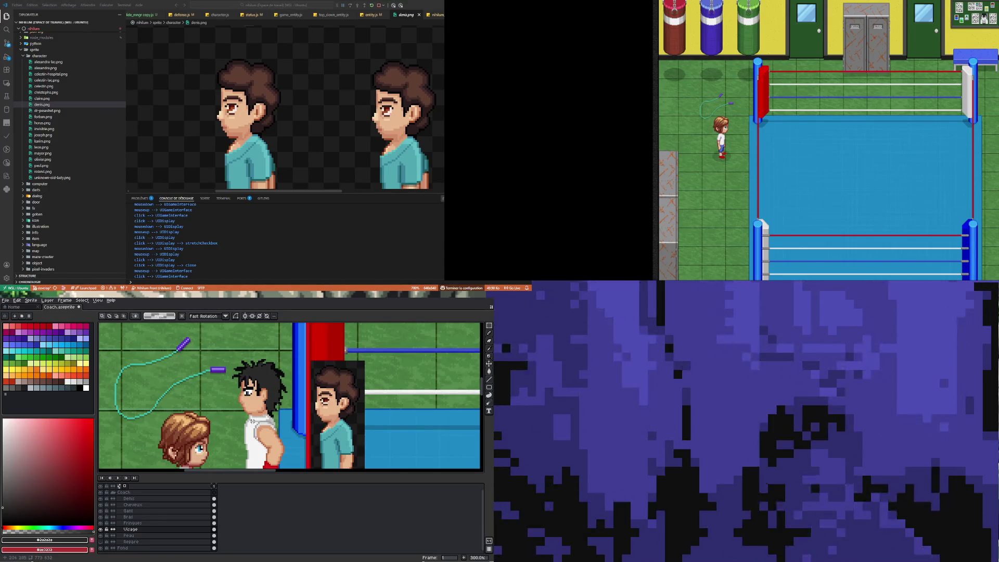
pyautogui.scroll(8, 242, 401)
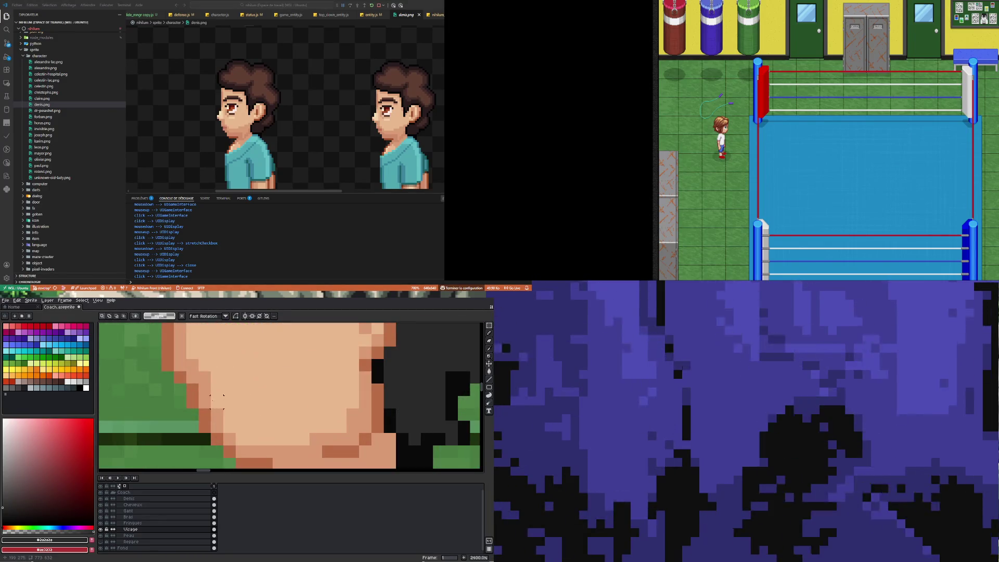
# Step: Sample the arm's brown skin shade and undo the last pencil stroke
pyautogui.keyDown('alt'); pyautogui.click(202, 395); pyautogui.keyUp('alt')
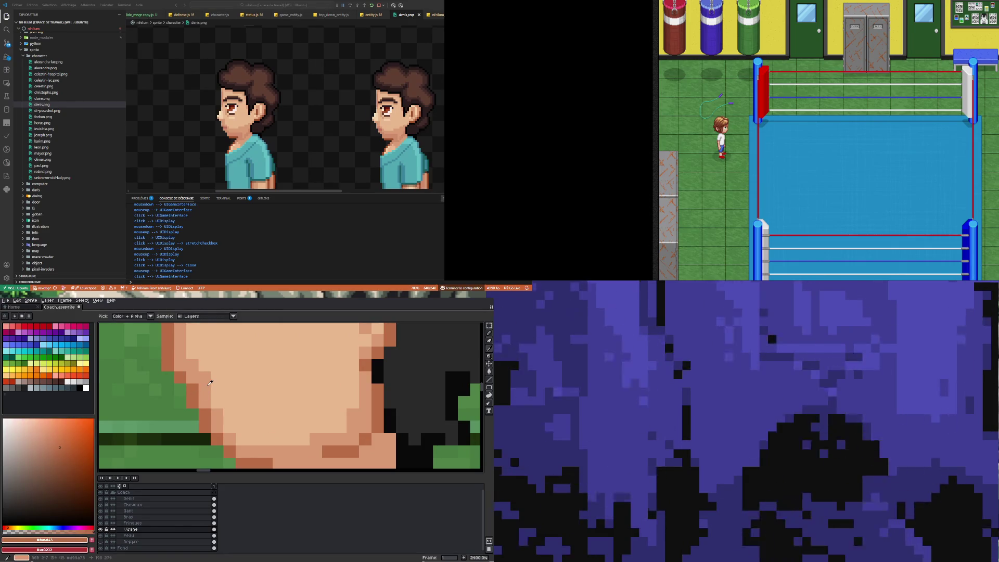
pyautogui.scroll(-6, 213, 382)
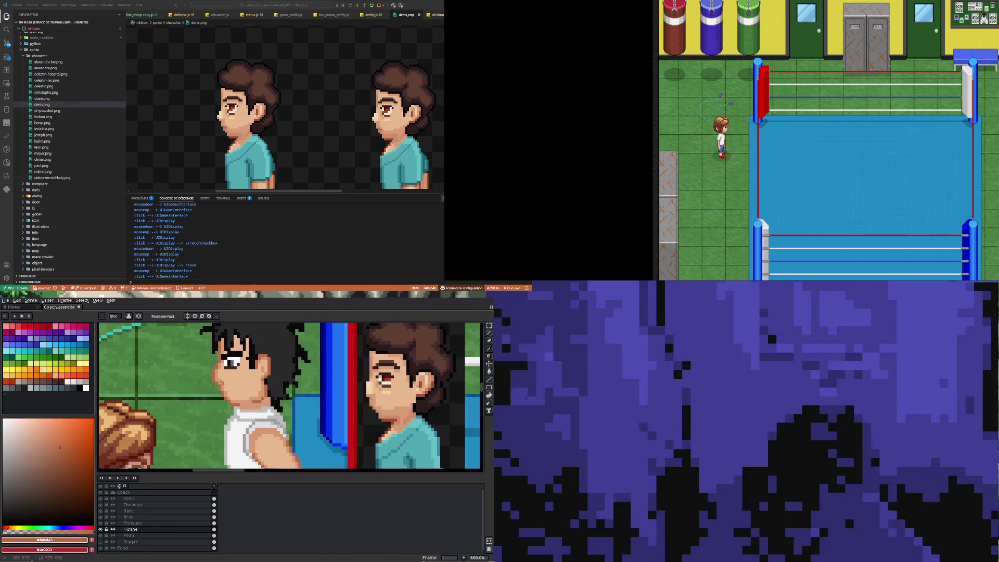
pyautogui.scroll(-3, 255, 385)
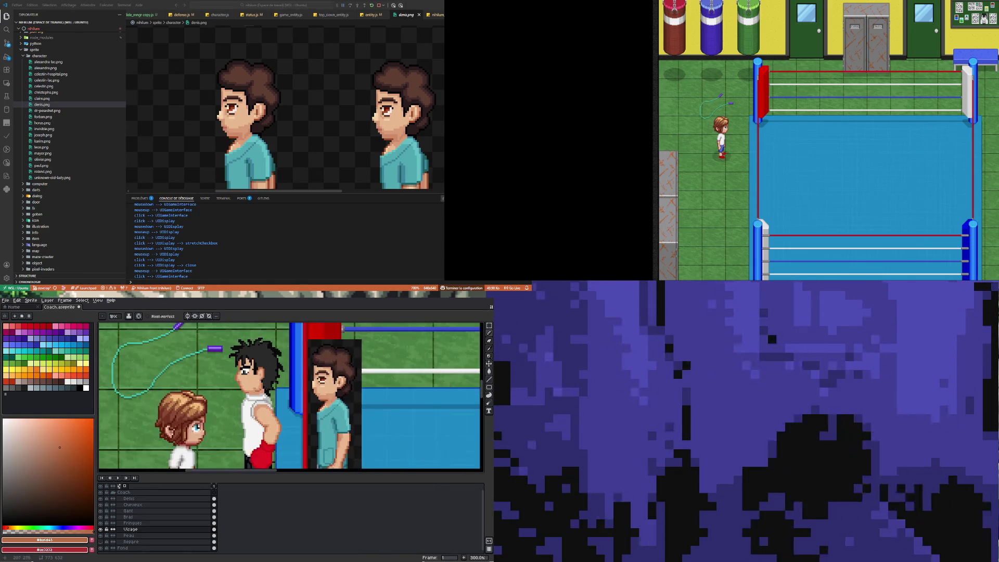
pyautogui.scroll(3, 254, 386)
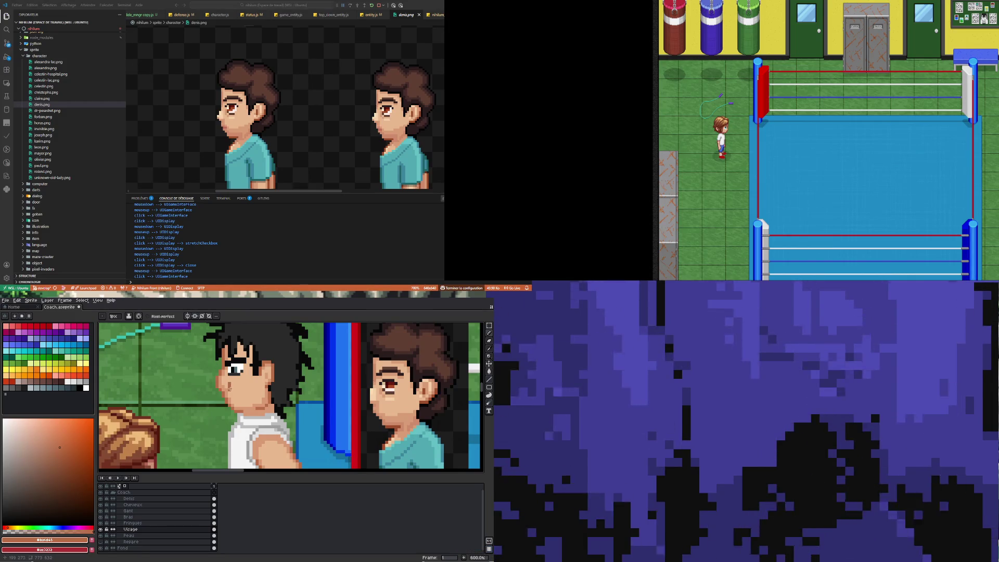
pyautogui.scroll(-4, 230, 388)
pyautogui.hotkey('ctrl', 'z')
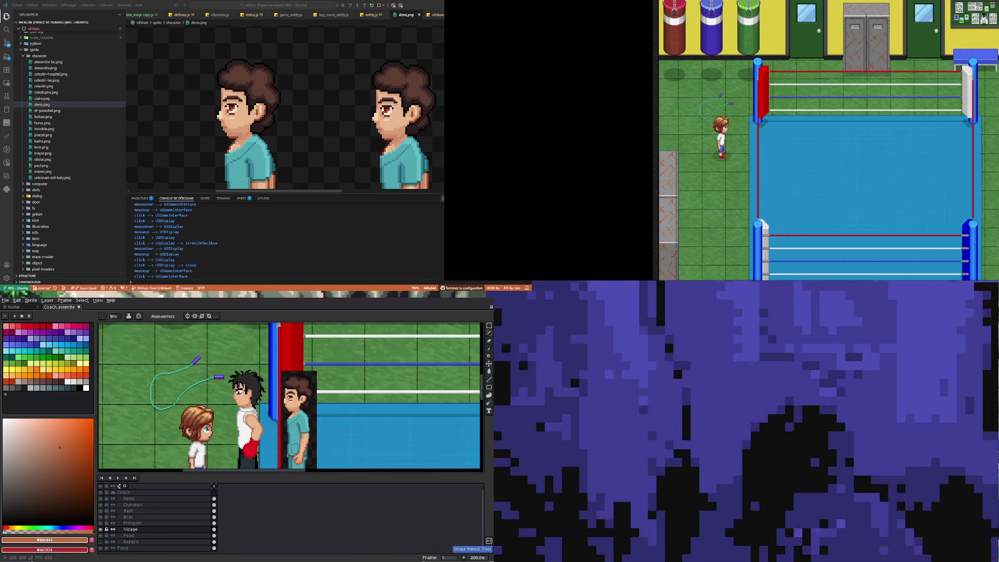
pyautogui.scroll(7, 229, 398)
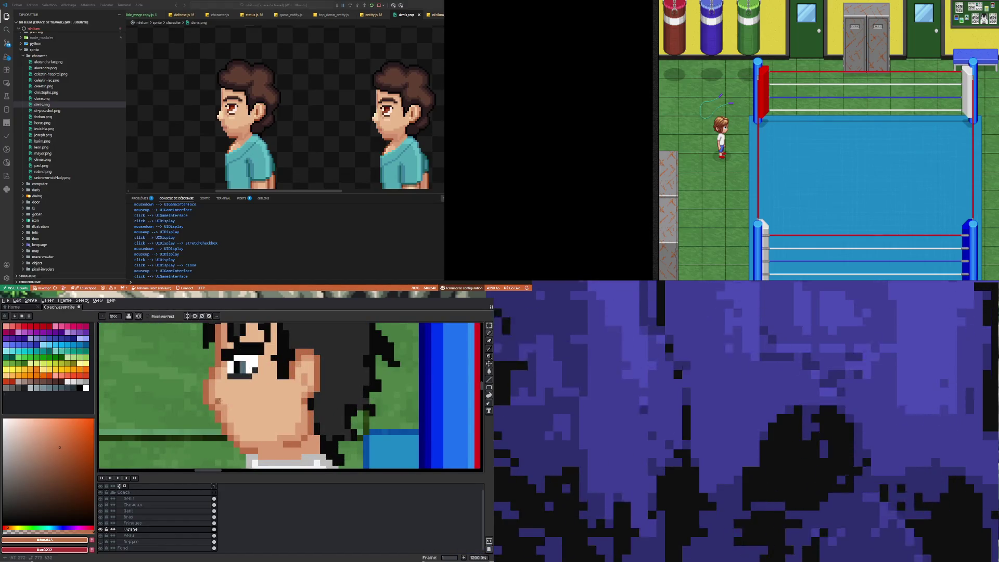
pyautogui.scroll(-5, 224, 401)
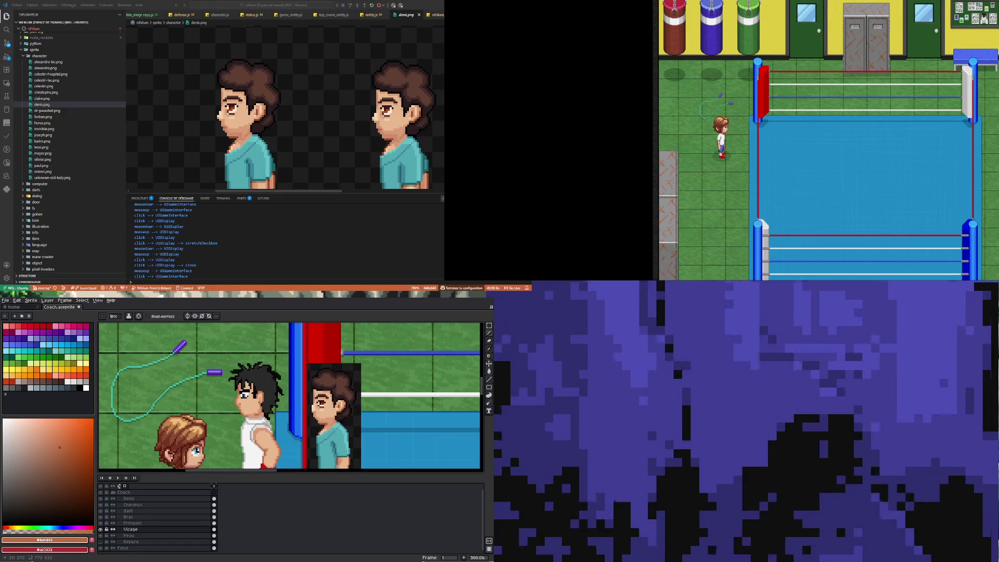
pyautogui.scroll(4, 260, 405)
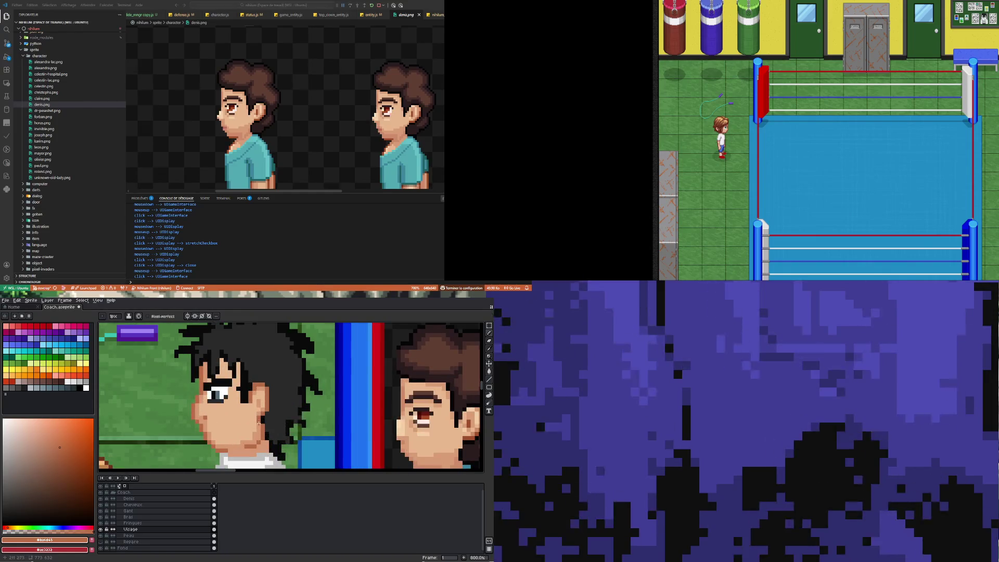
pyautogui.scroll(-5, 259, 423)
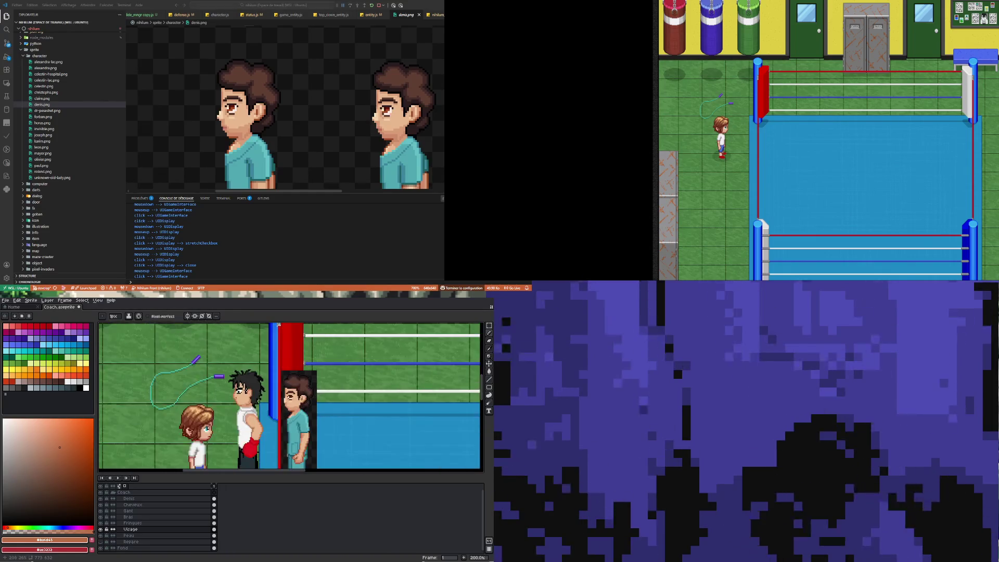
pyautogui.scroll(4, 264, 407)
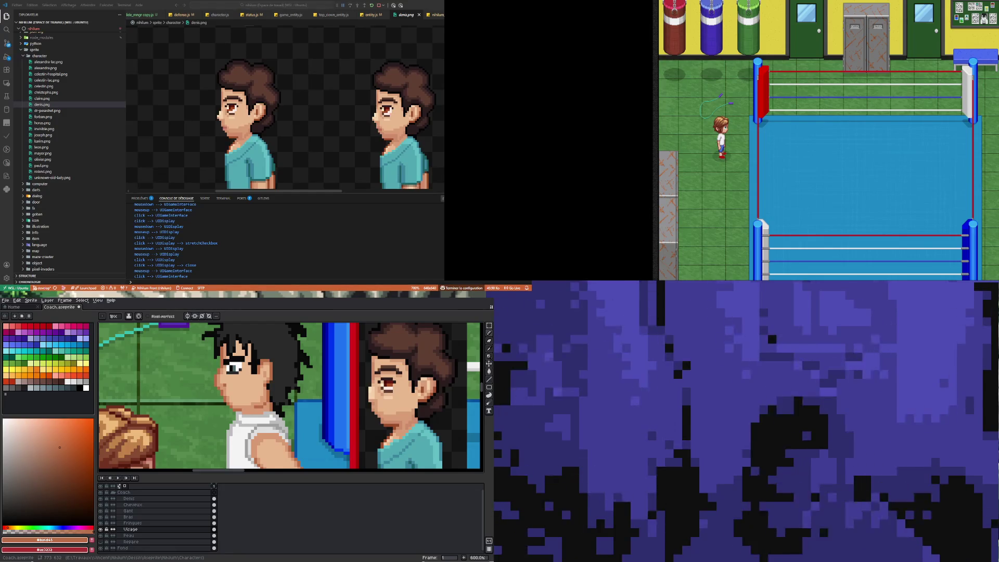
pyautogui.scroll(-3, 214, 406)
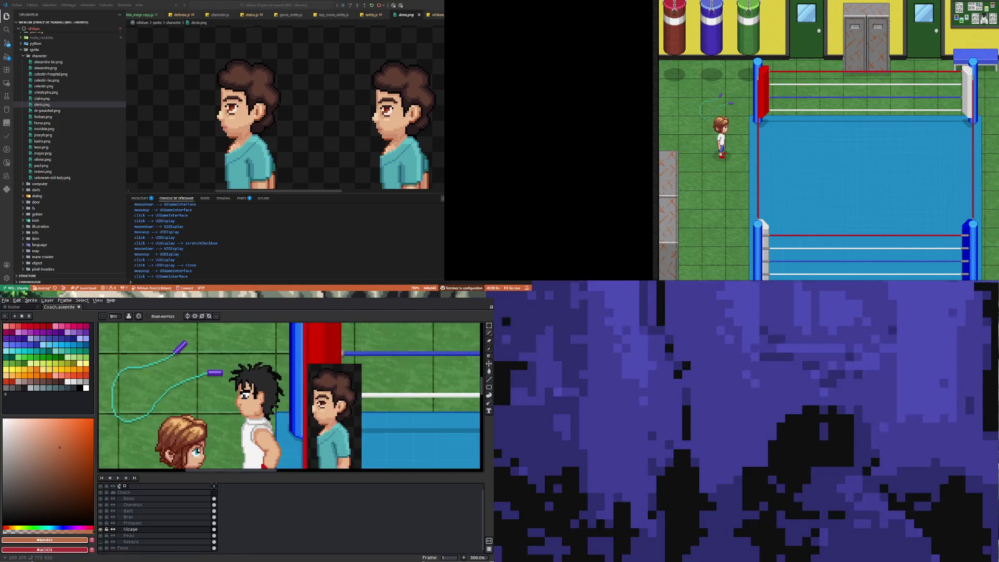
# Step: Zoom into the face and darken two pixels along the coach's cheek edge
pyautogui.scroll(3, 214, 405)
pyautogui.scroll(2, 270, 402)
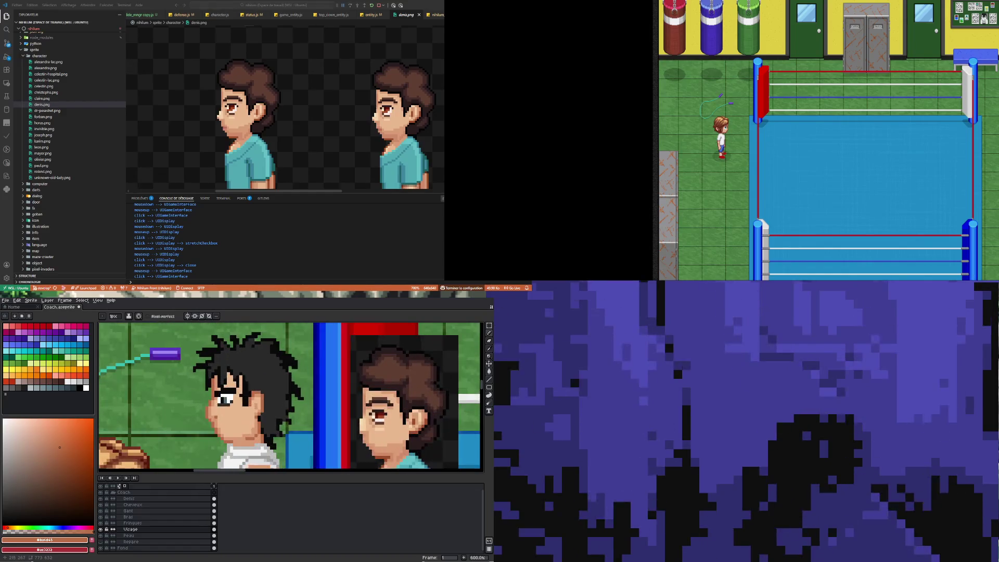
pyautogui.scroll(-4, 248, 397)
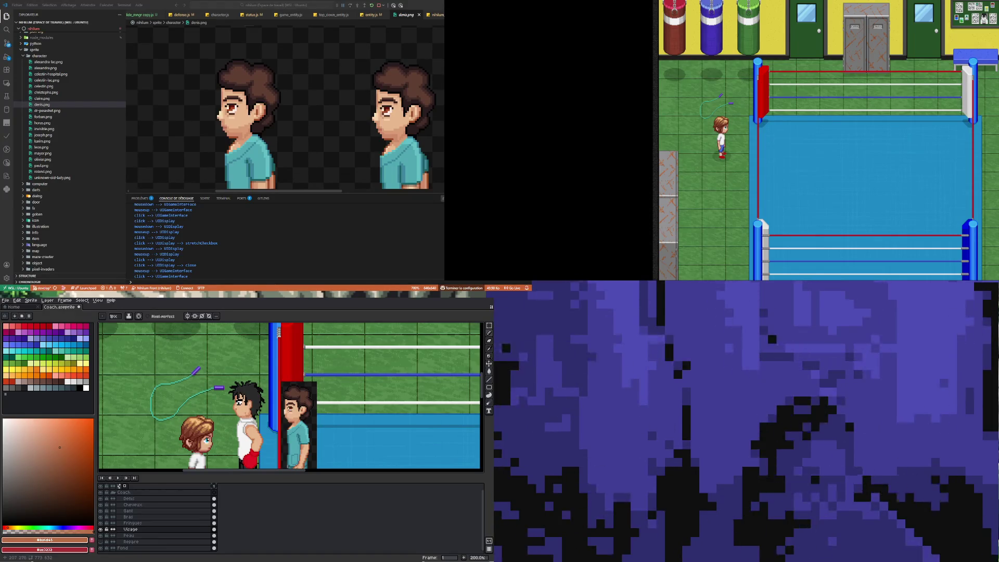
pyautogui.scroll(4, 259, 405)
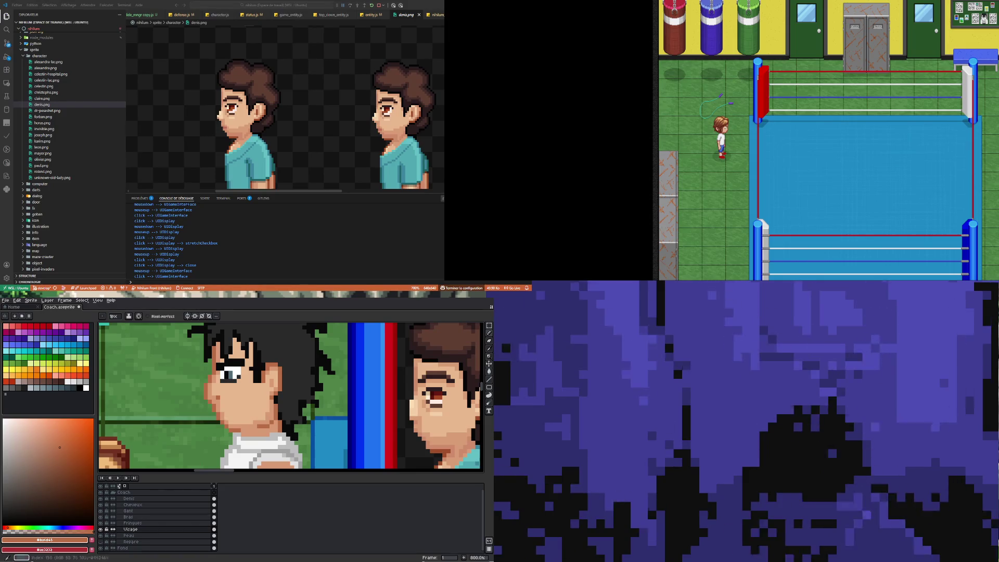
pyautogui.scroll(3, 219, 414)
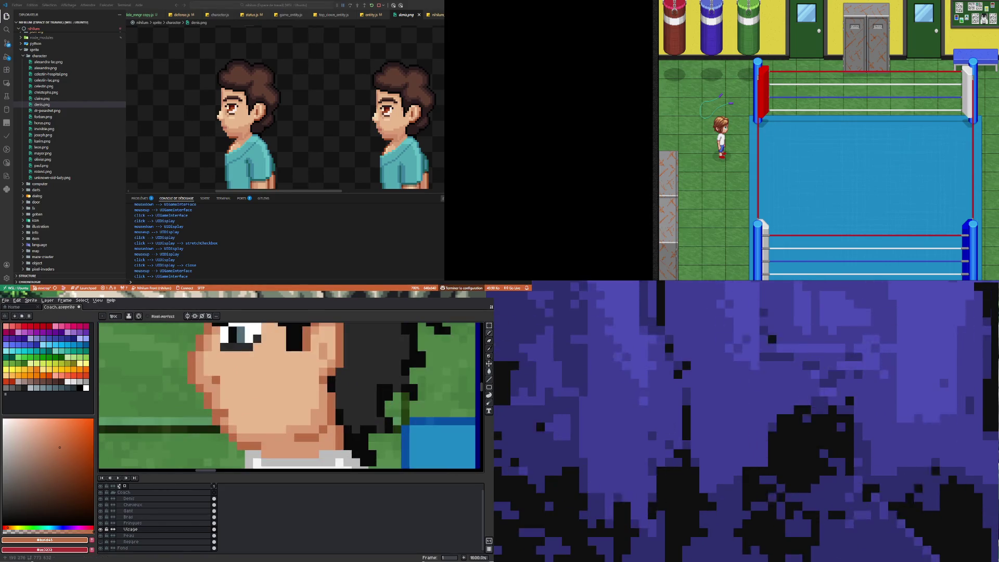
pyautogui.click(233, 413)
pyautogui.click(240, 413)
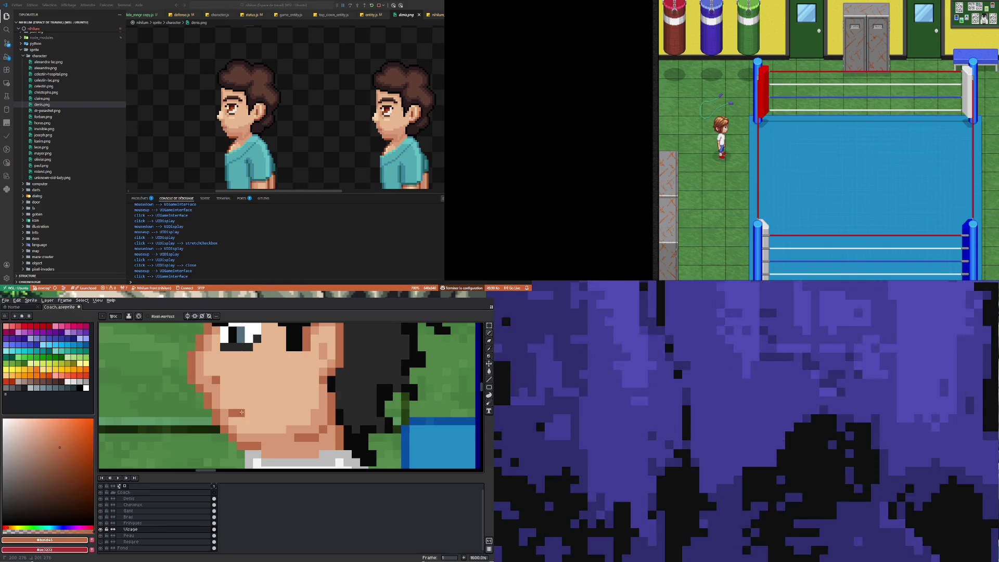
pyautogui.scroll(-3, 273, 389)
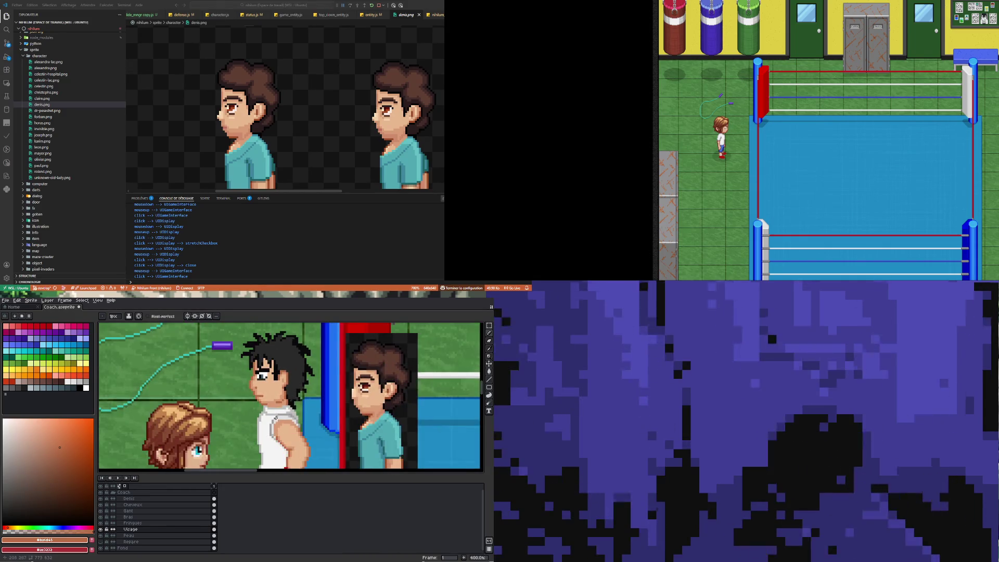
pyautogui.scroll(3, 273, 389)
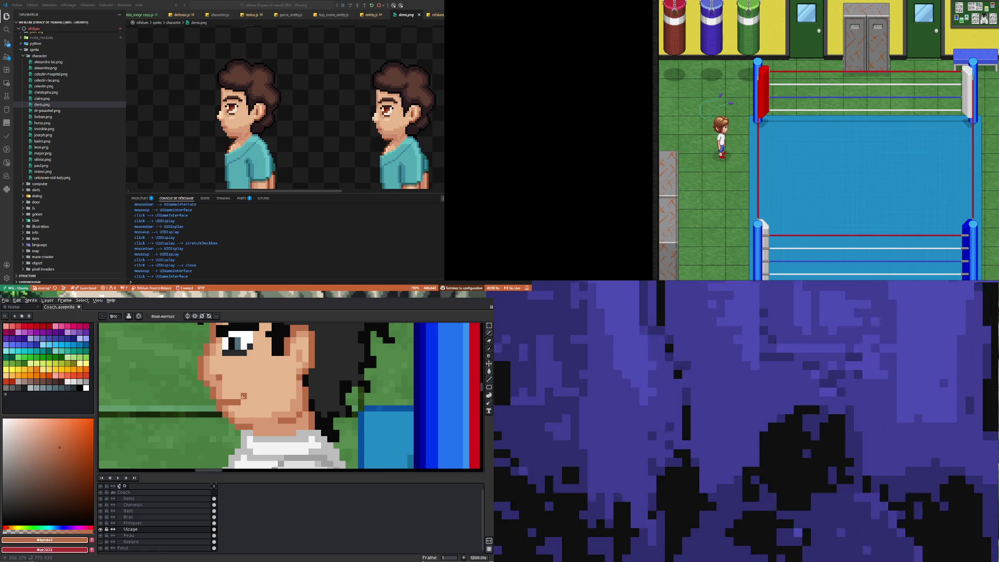
pyautogui.scroll(-4, 242, 396)
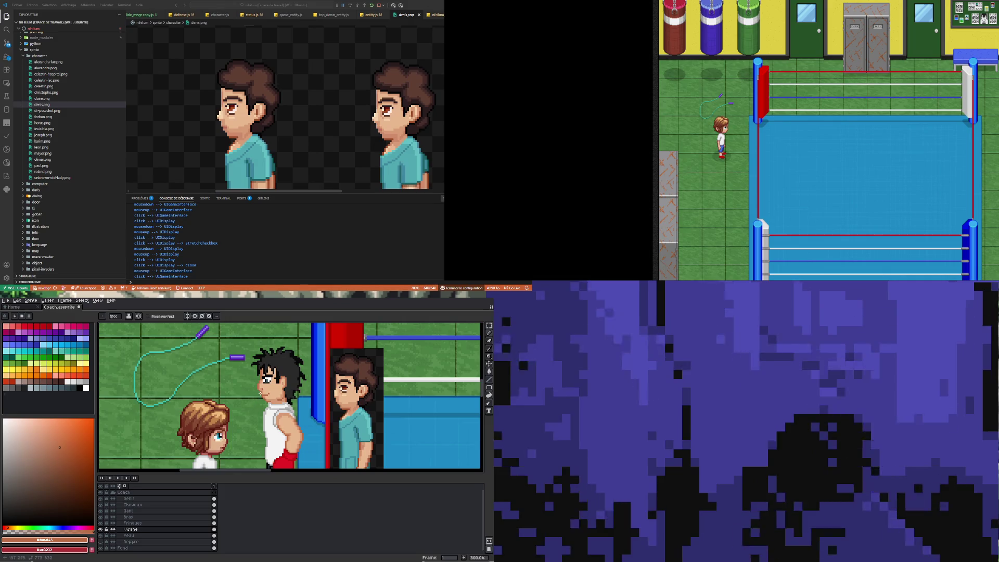
pyautogui.scroll(4, 260, 394)
# Step: Undo three pencil strokes to clear the stray dark pixels from cheek and chin
pyautogui.hotkey('ctrl', 'z')
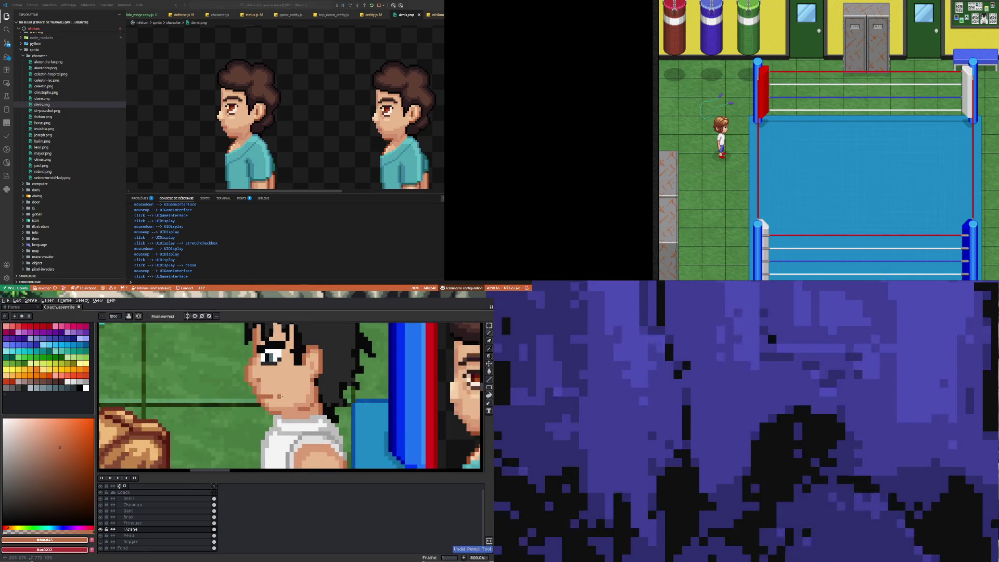
pyautogui.scroll(-5, 284, 423)
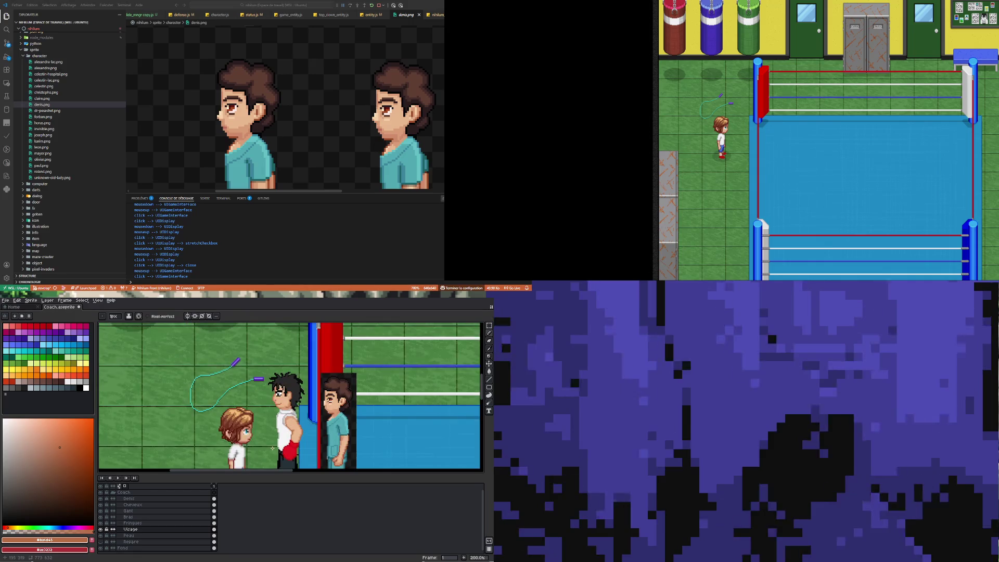
pyautogui.scroll(5, 282, 408)
pyautogui.hotkey('ctrl', 'z')
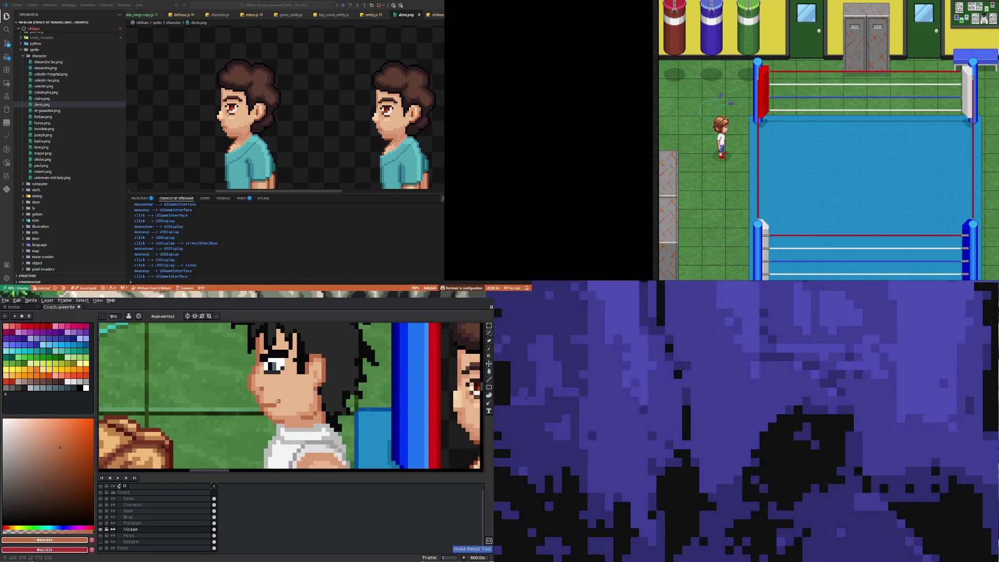
pyautogui.scroll(-5, 299, 402)
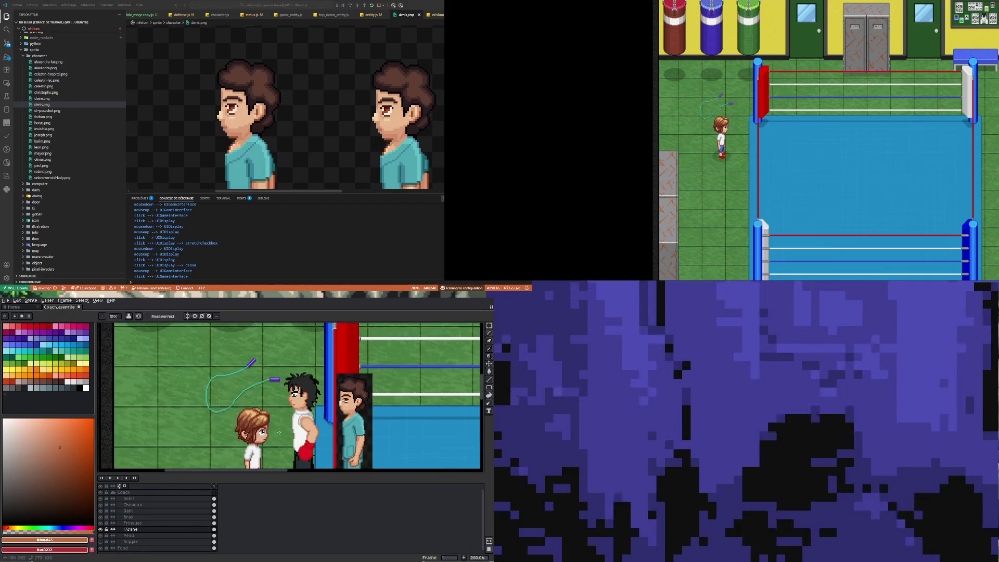
pyautogui.scroll(7, 295, 410)
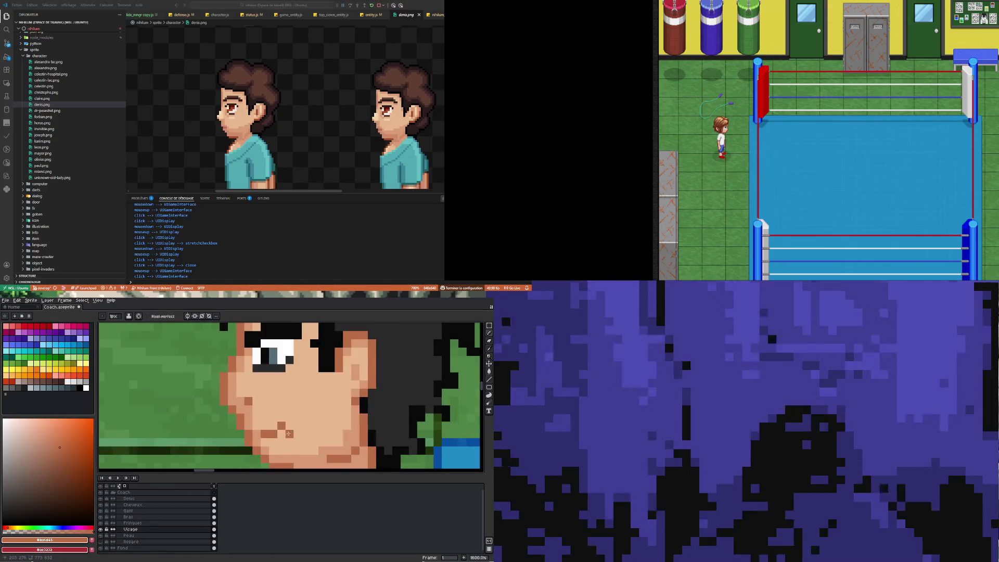
pyautogui.scroll(-7, 288, 433)
pyautogui.scroll(-3, 290, 385)
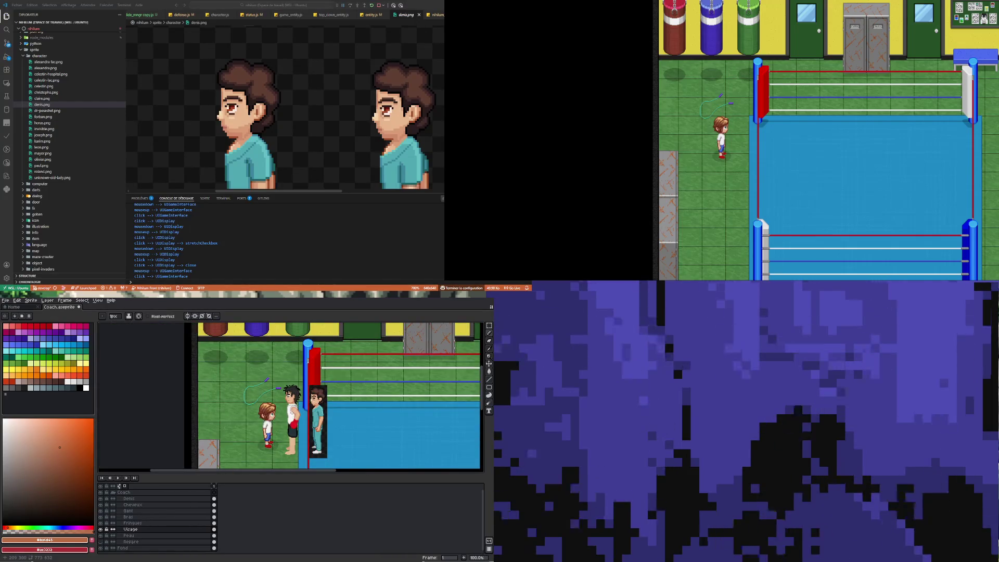
pyautogui.scroll(6, 291, 385)
pyautogui.hotkey('ctrl', 'z')
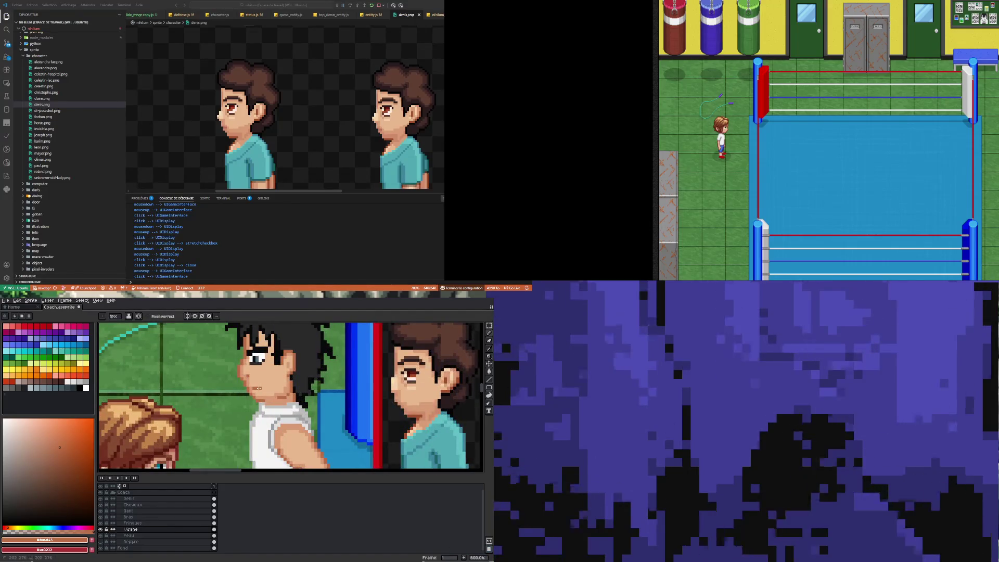
pyautogui.scroll(-5, 258, 428)
pyautogui.scroll(4, 257, 424)
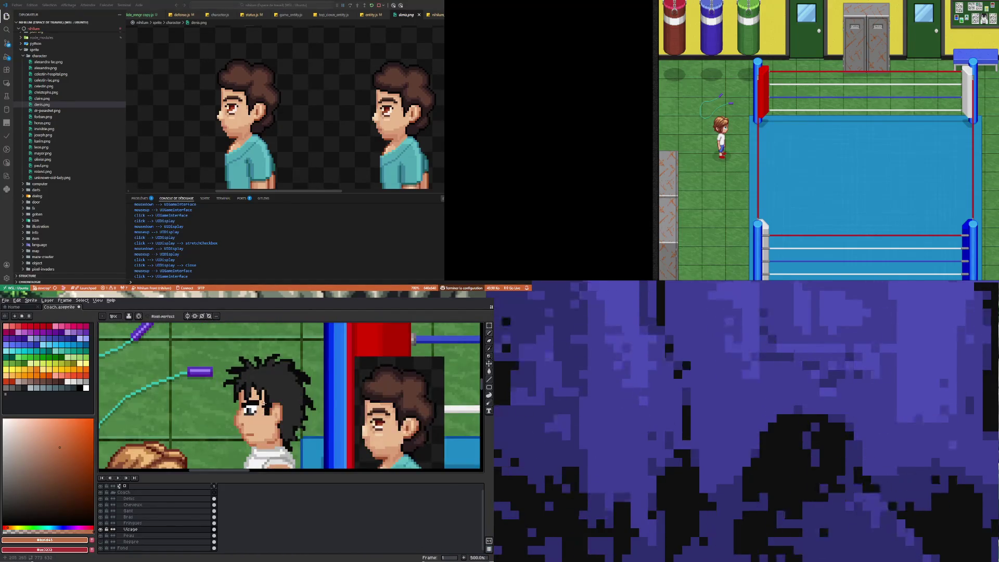
pyautogui.scroll(6, 257, 421)
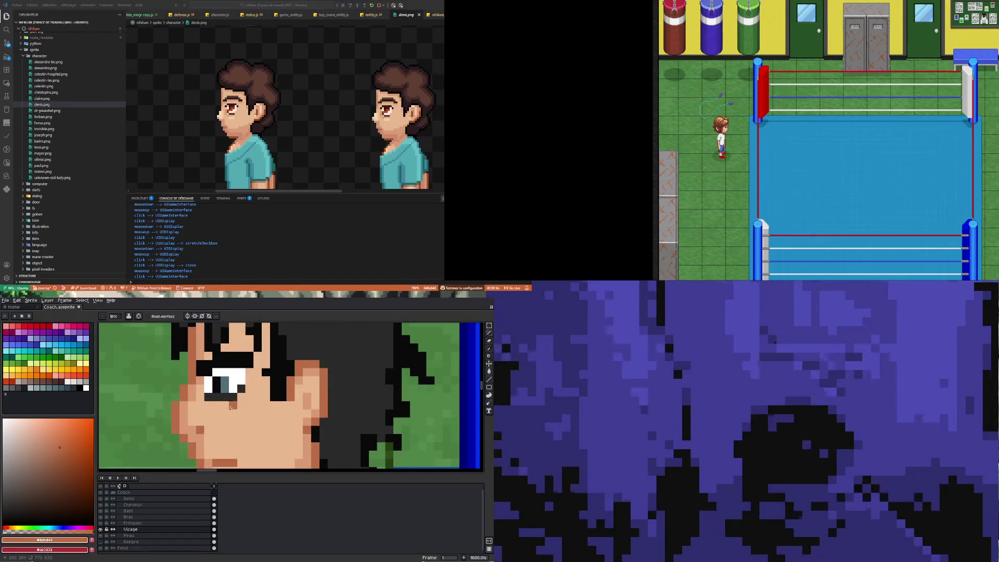
# Step: Try a skin-toned pixel under the eye, then undo it
pyautogui.press('i')
pyautogui.click(203, 377)
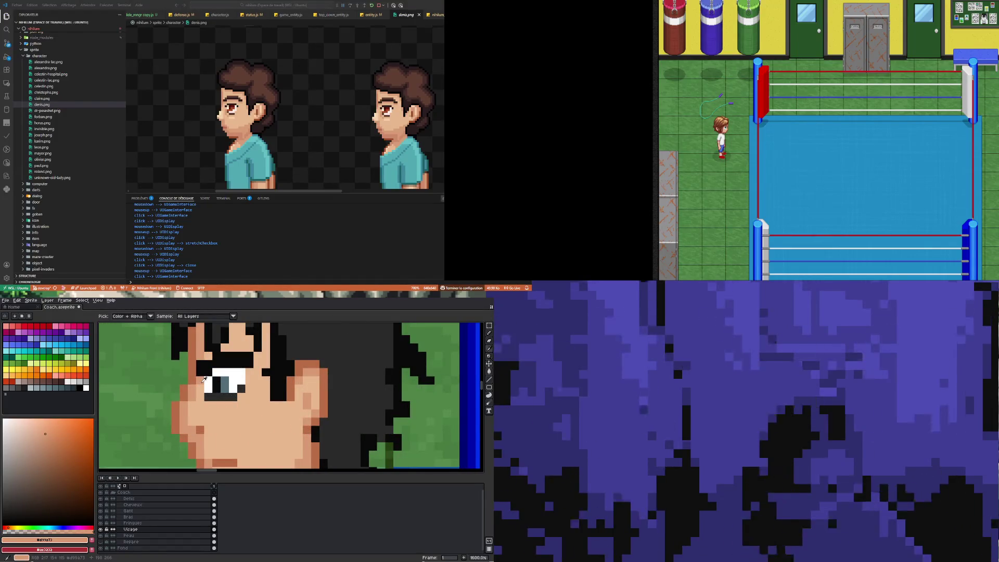
pyautogui.press('b')
pyautogui.click(204, 397)
pyautogui.hotkey('ctrl', 'z')
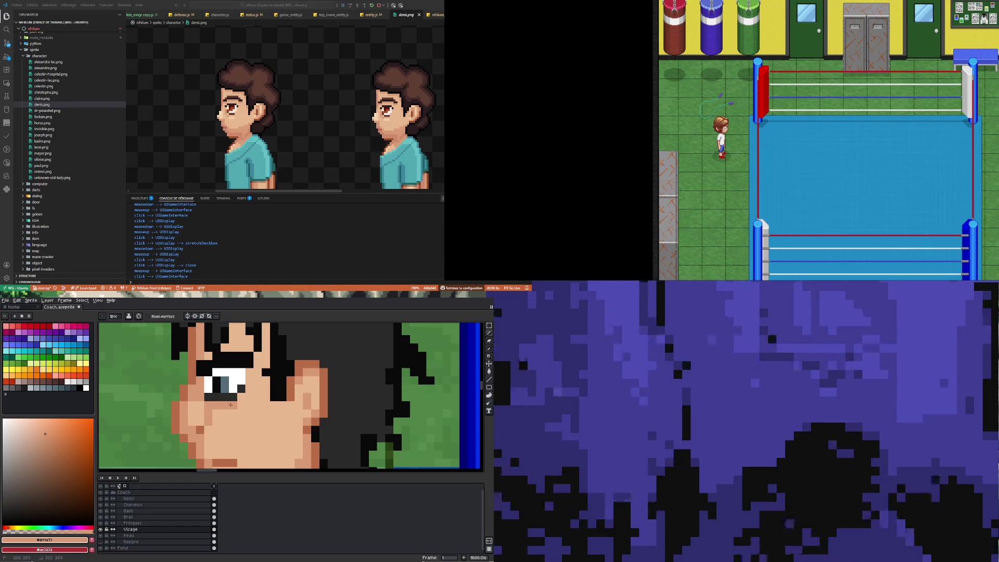
# Step: Paint a row of lighter skin-tone pixels under the eye
pyautogui.scroll(-5, 248, 391)
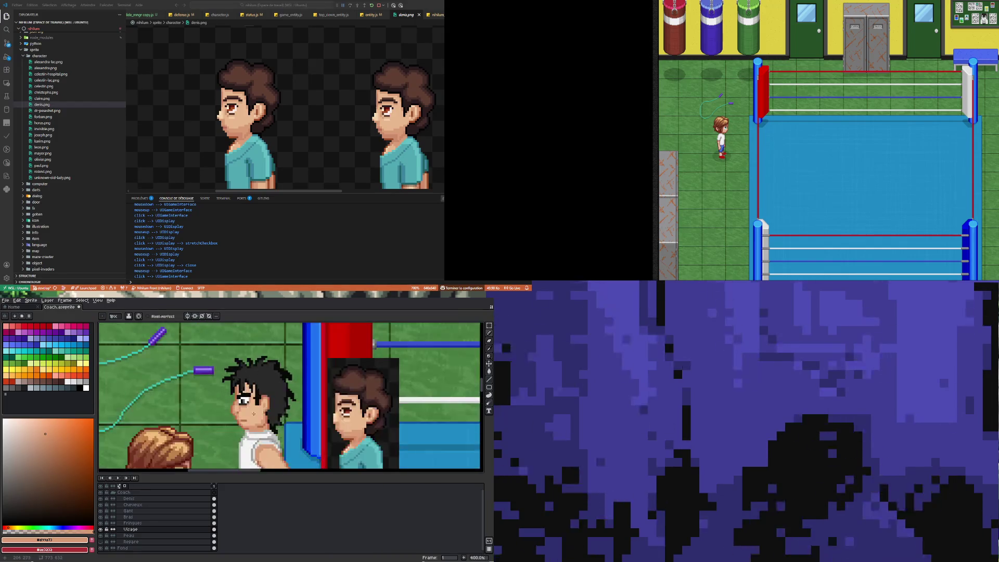
pyautogui.scroll(6, 251, 413)
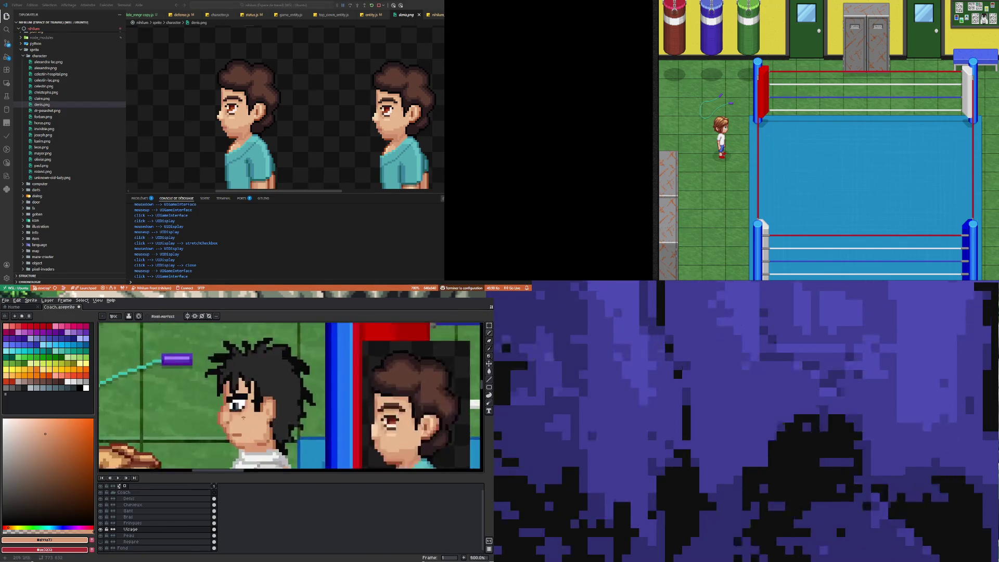
pyautogui.keyDown('alt'); pyautogui.click(233, 431); pyautogui.keyUp('alt')
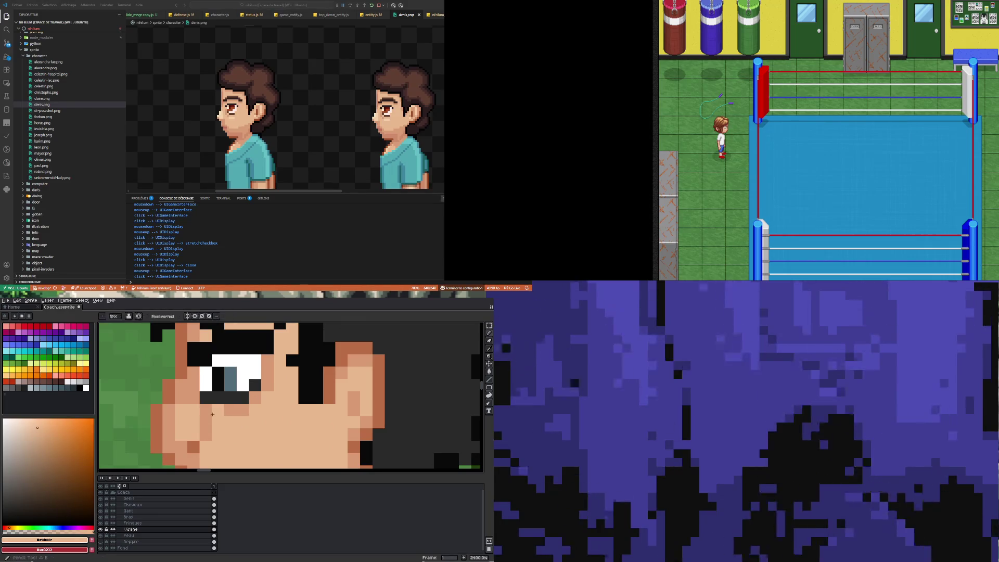
pyautogui.moveTo(218, 409); pyautogui.dragTo(242, 410)
pyautogui.scroll(-6, 201, 423)
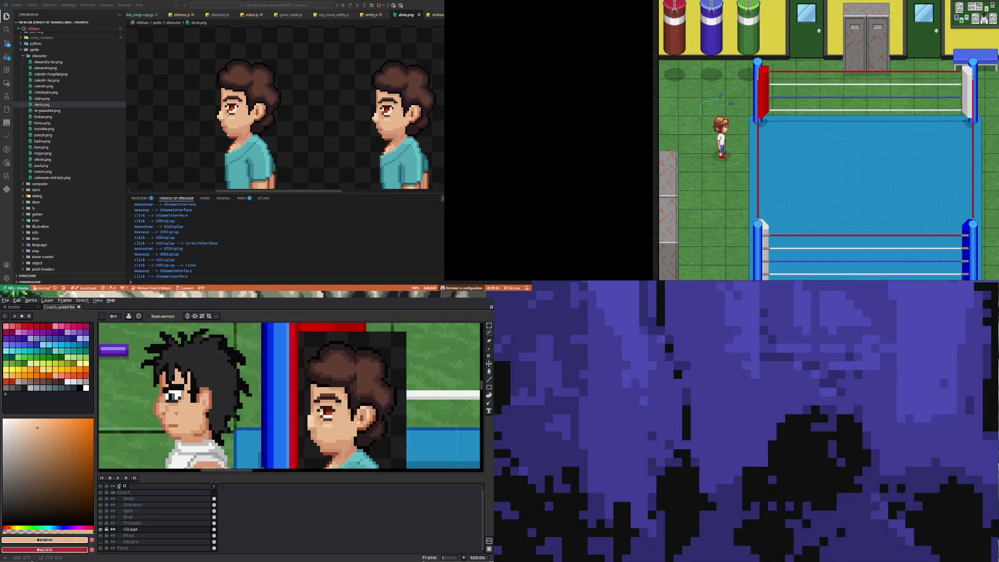
pyautogui.scroll(1, 198, 411)
pyautogui.scroll(3, 193, 408)
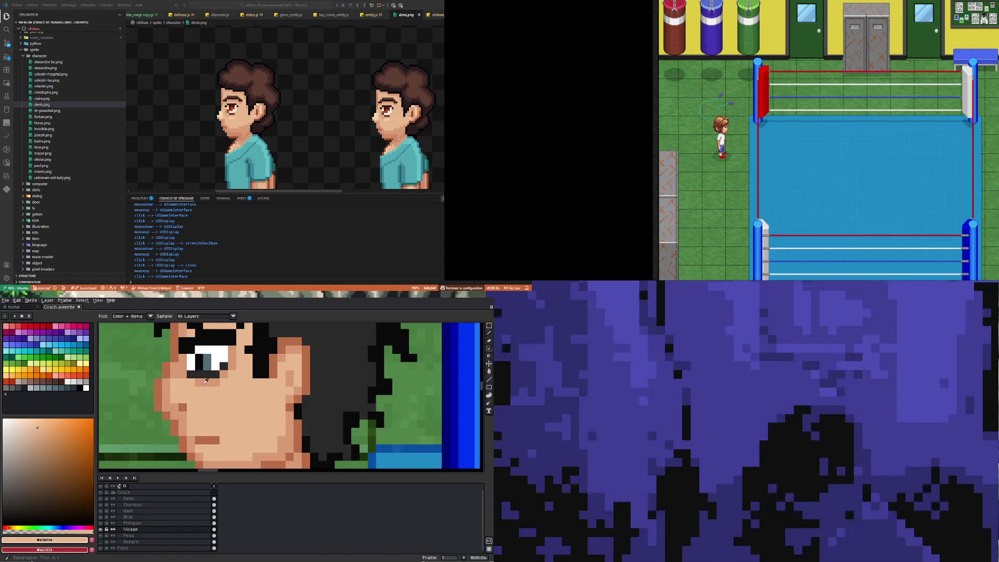
pyautogui.keyDown('alt'); pyautogui.click(195, 403); pyautogui.keyUp('alt')
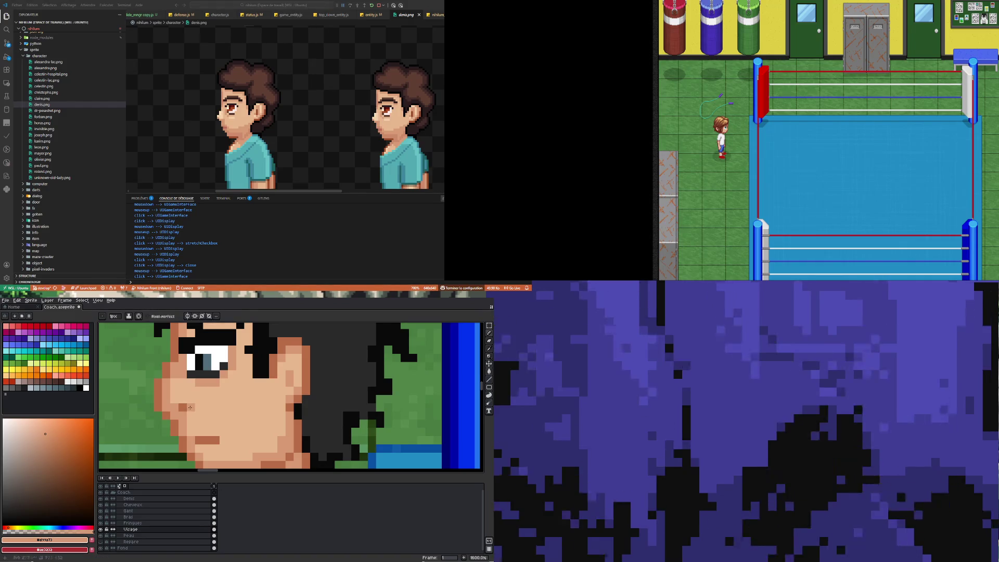
pyautogui.scroll(-4, 268, 421)
pyautogui.scroll(3, 251, 384)
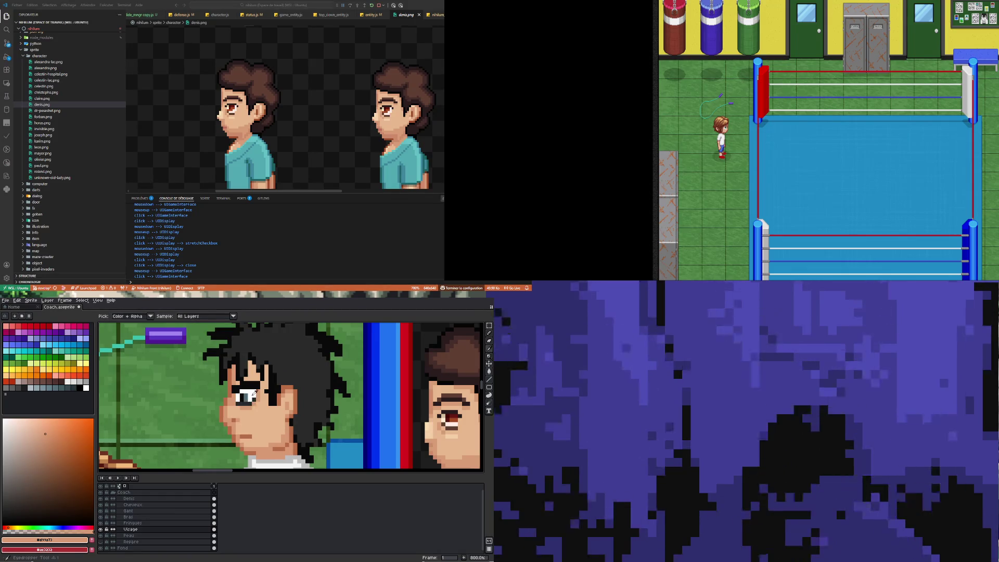
# Step: Mix a light beige in the colour picker and paint it at the eye's left edge
pyautogui.click(86, 388)
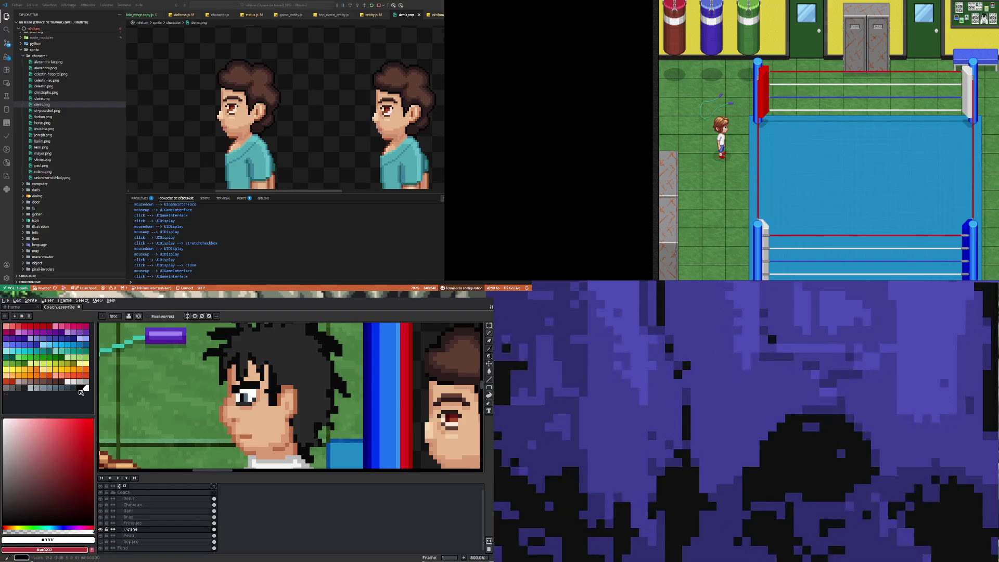
pyautogui.click(19, 370)
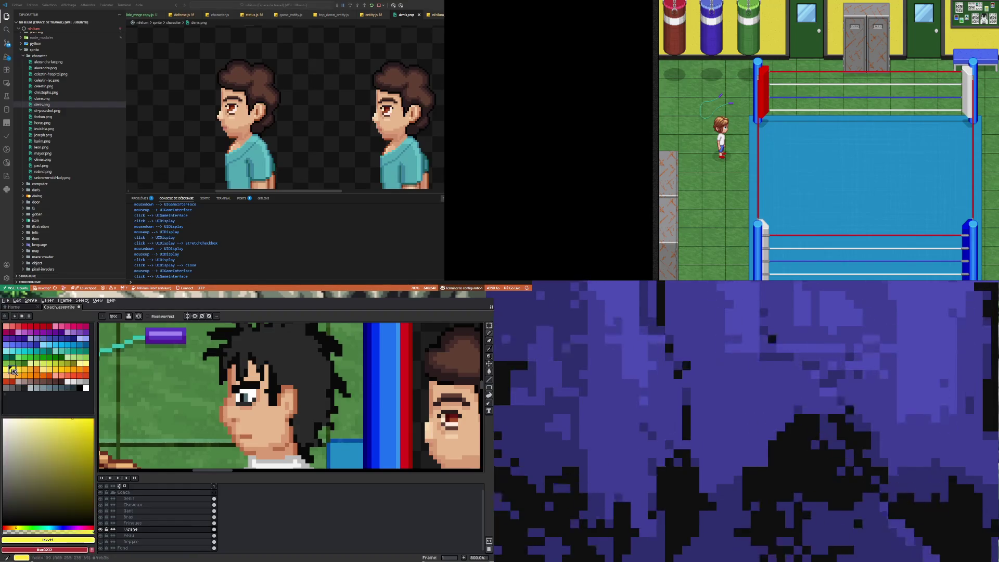
pyautogui.moveTo(13, 453); pyautogui.dragTo(3, 405)
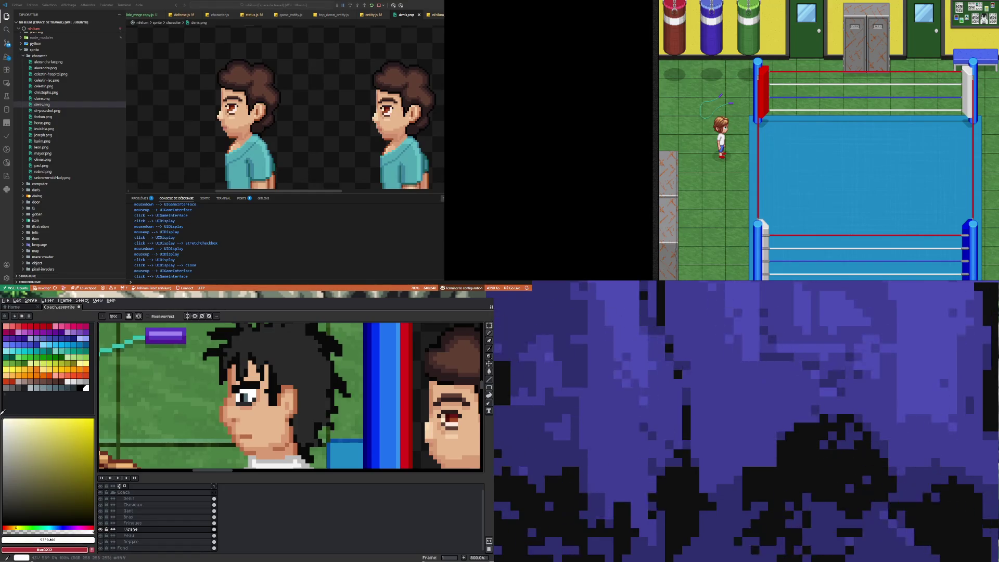
pyautogui.scroll(4, 250, 402)
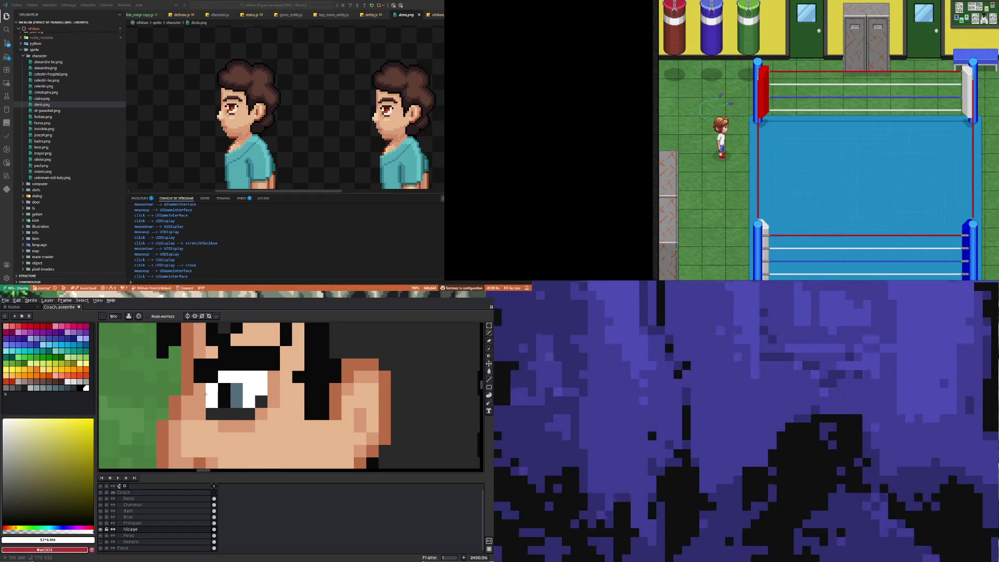
pyautogui.click(15, 420)
pyautogui.moveTo(16, 421); pyautogui.dragTo(11, 424)
pyautogui.click(213, 400)
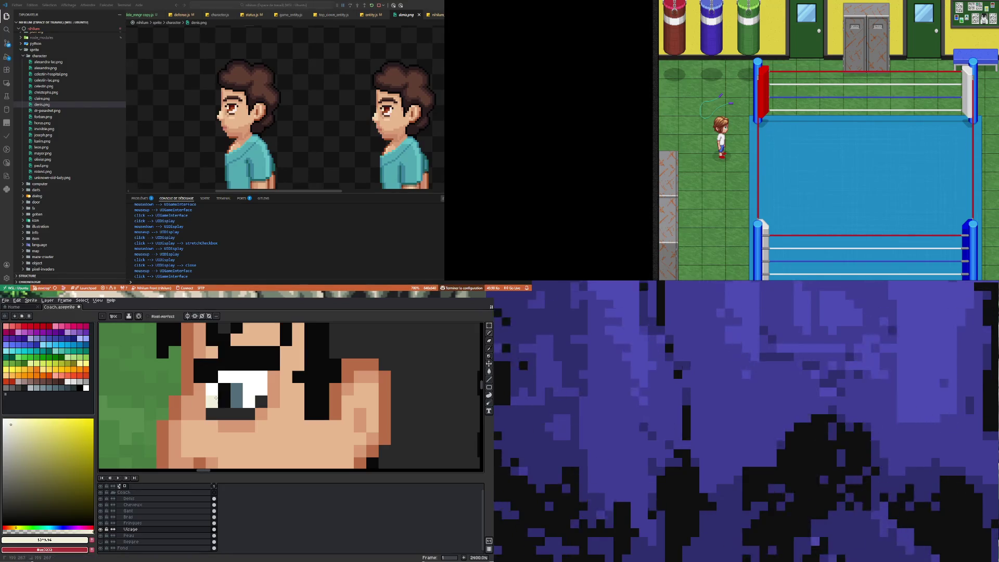
# Step: Sample the eye's off-white colour from the canvas
pyautogui.scroll(-6, 216, 385)
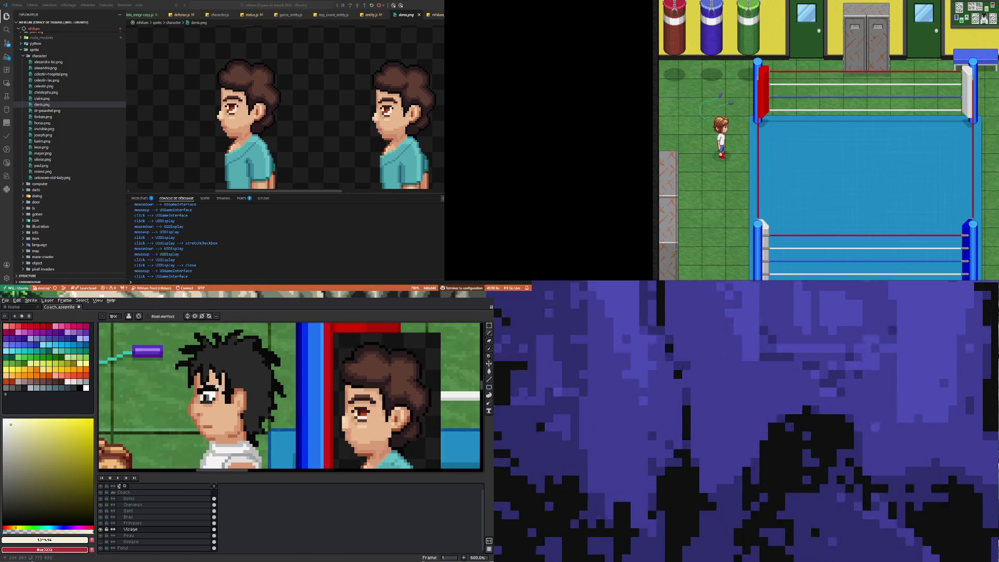
pyautogui.scroll(2, 216, 387)
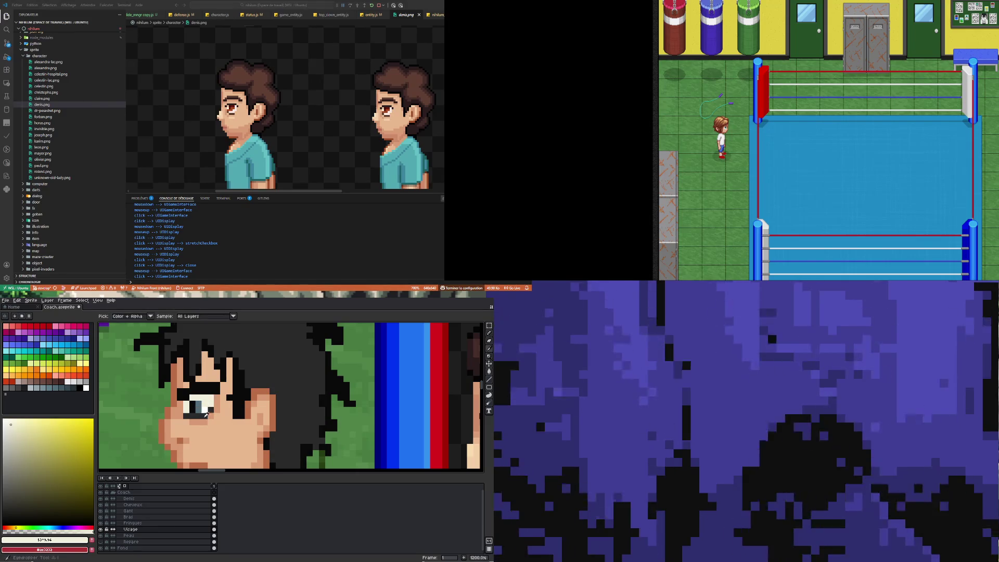
pyautogui.keyDown('alt'); pyautogui.click(203, 402); pyautogui.keyUp('alt')
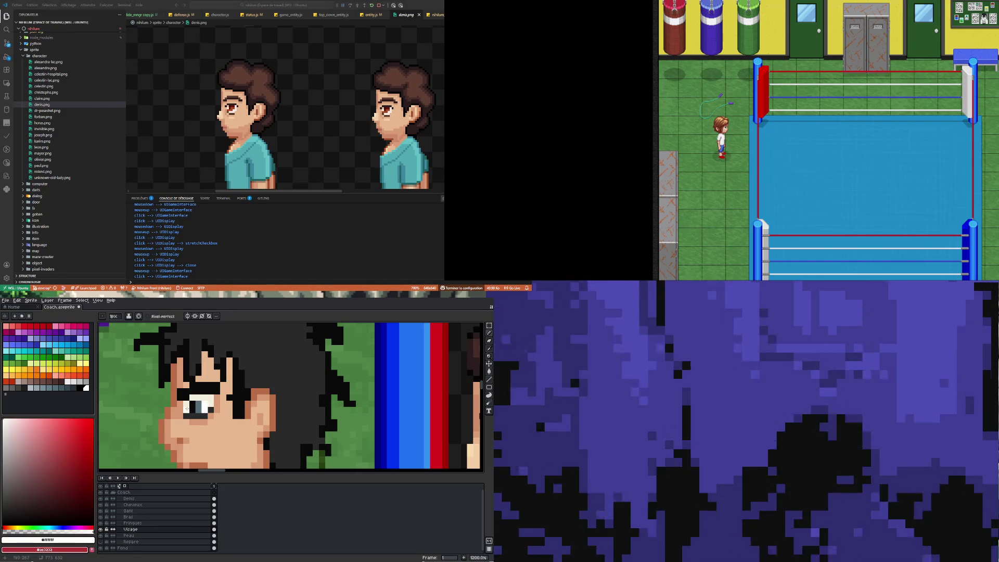
pyautogui.scroll(-2, 186, 409)
pyautogui.scroll(2, 196, 421)
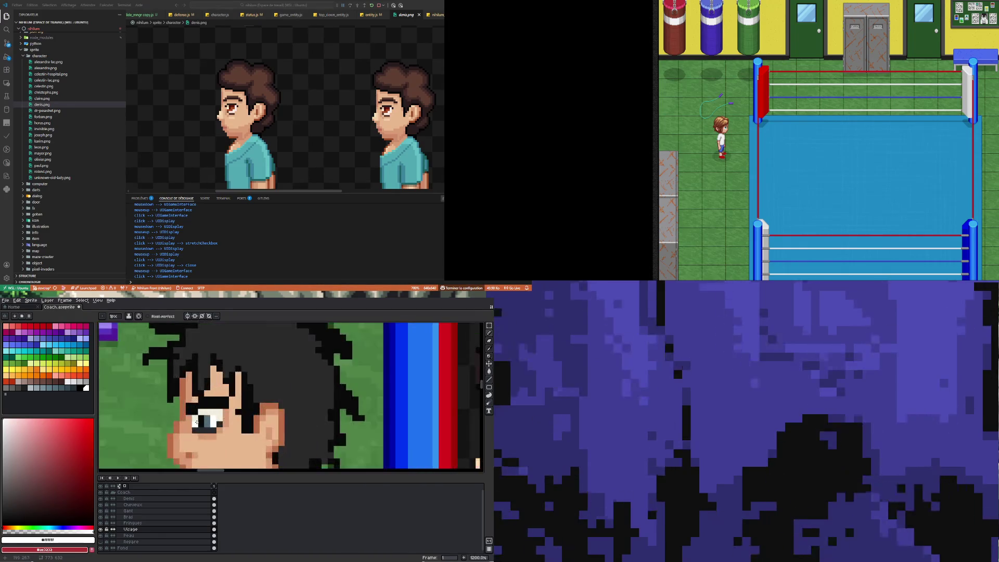
pyautogui.scroll(-4, 202, 419)
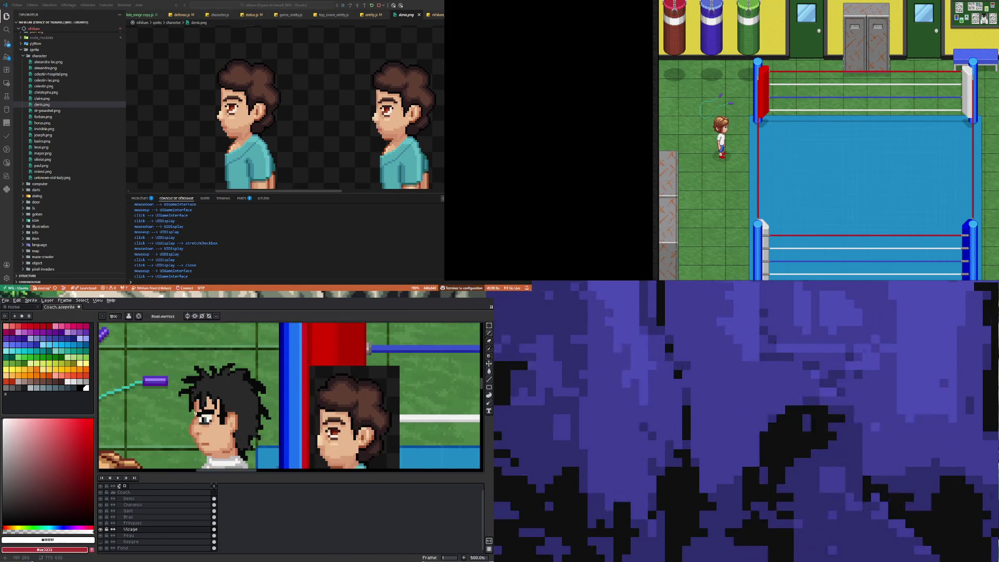
pyautogui.scroll(4, 195, 414)
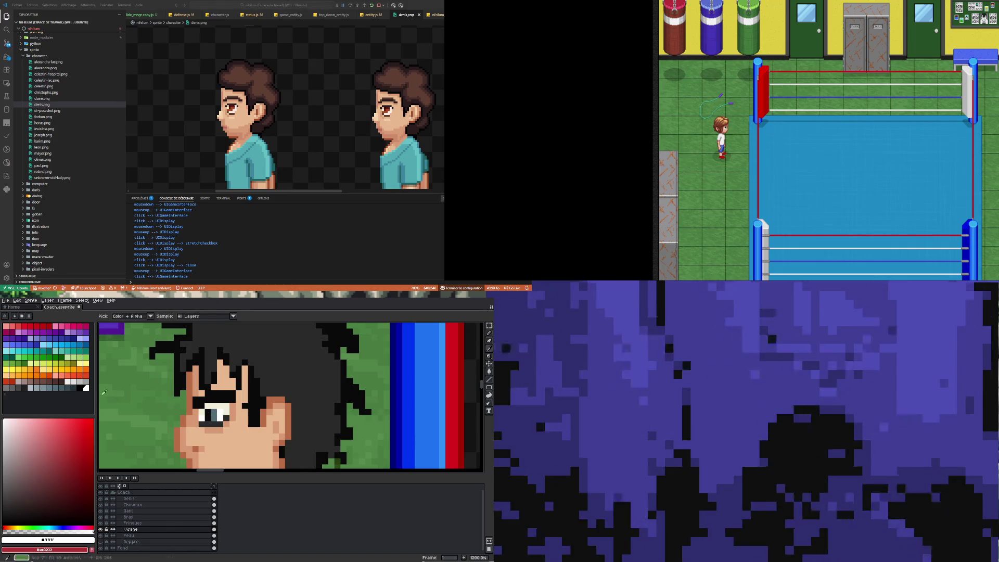
pyautogui.click(203, 408)
pyautogui.press('b')
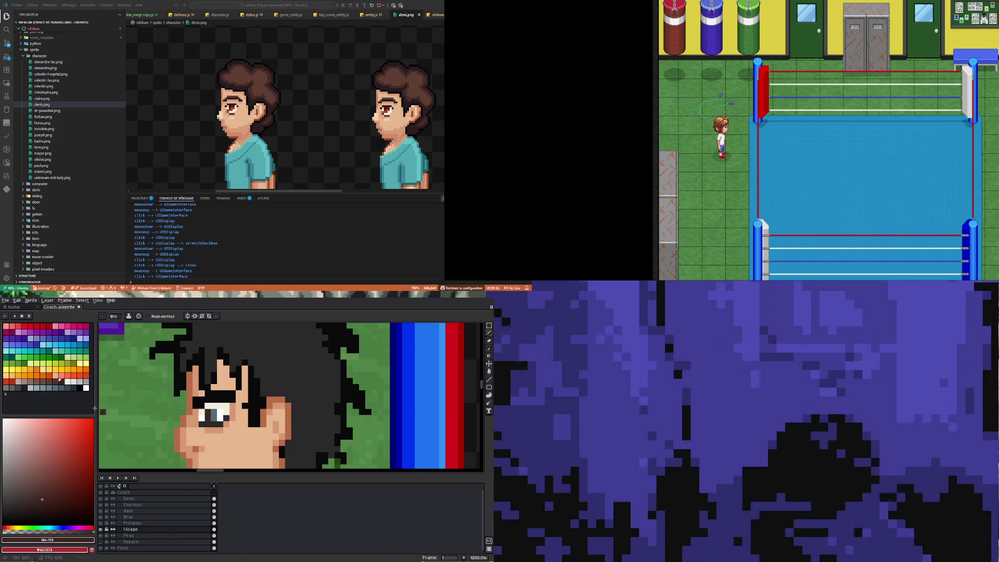
# Step: Recolour the grey-blue pupil with a dark brown palette swatch
pyautogui.keyDown('alt'); pyautogui.click(185, 413); pyautogui.keyUp('alt')
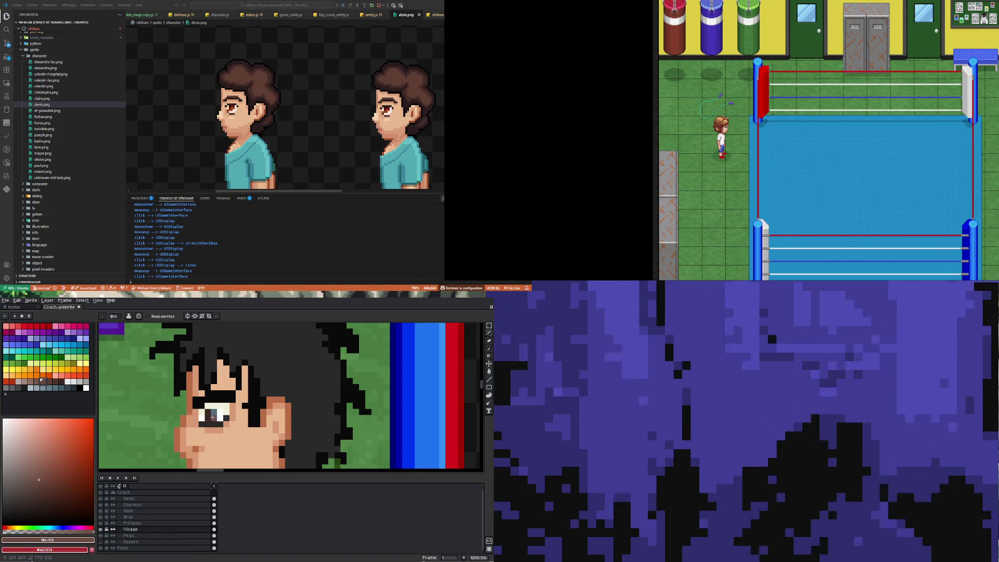
pyautogui.moveTo(210, 417); pyautogui.dragTo(212, 412)
pyautogui.scroll(-2, 268, 386)
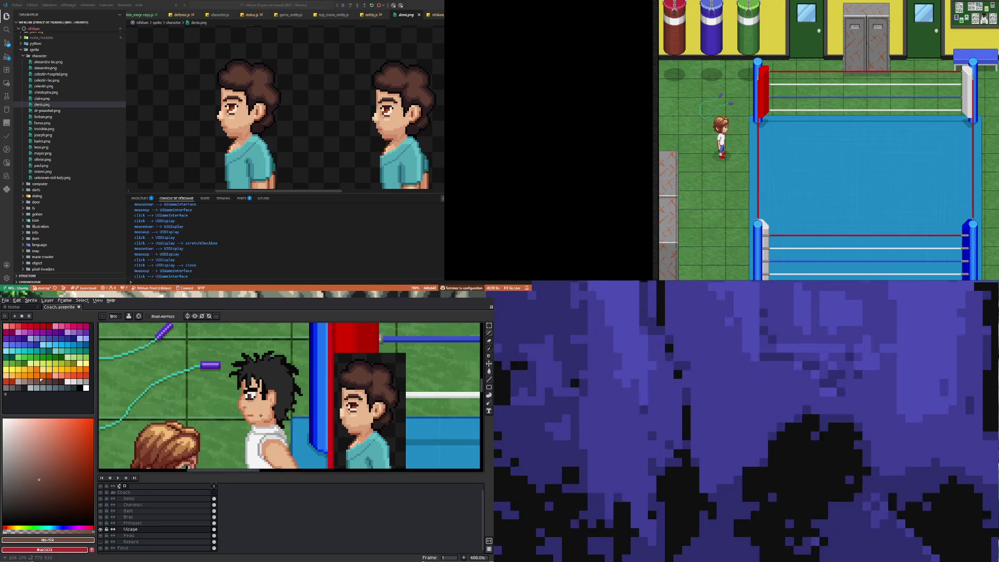
pyautogui.scroll(-1, 261, 418)
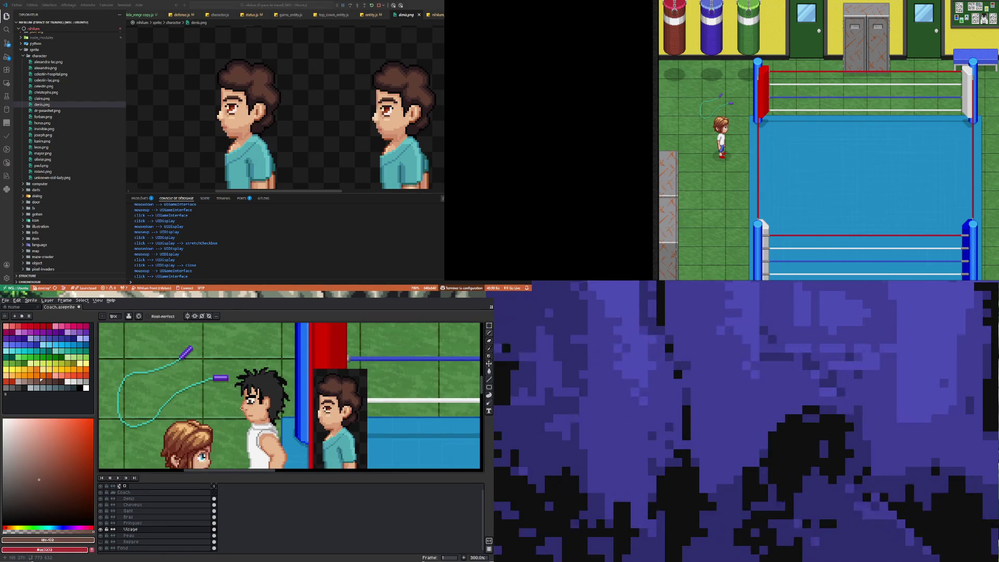
pyautogui.scroll(-2, 275, 413)
pyautogui.scroll(4, 255, 419)
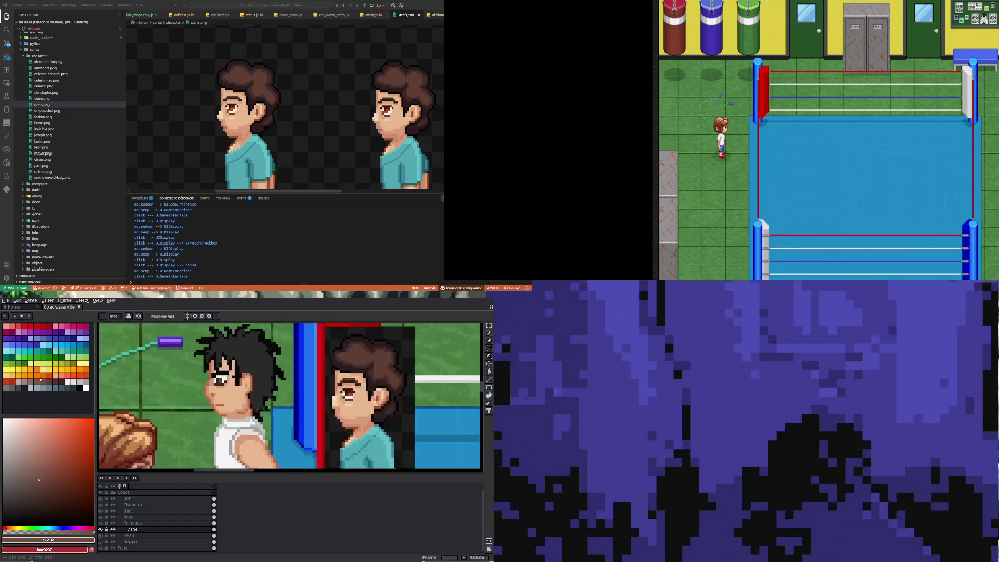
pyautogui.scroll(-4, 236, 411)
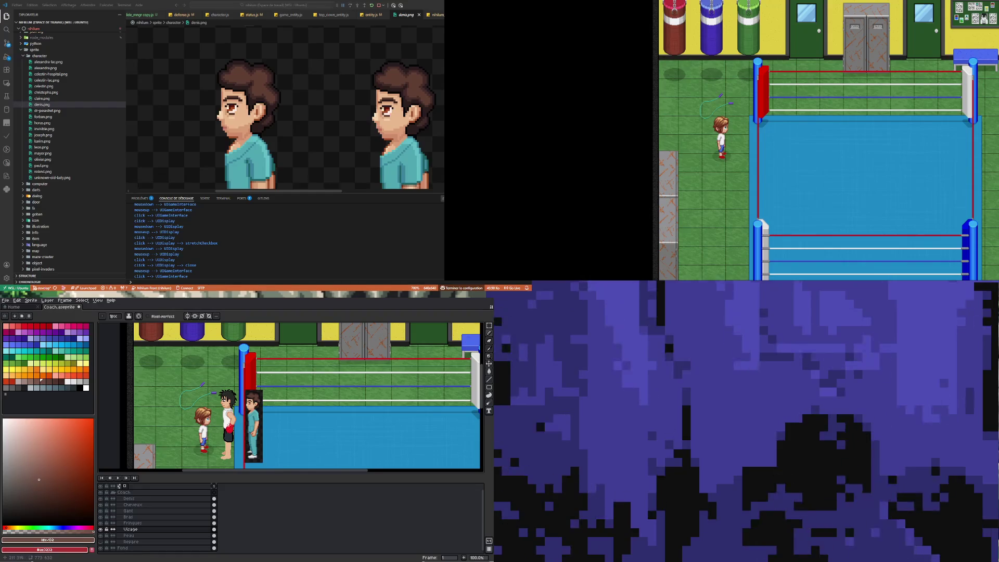
pyautogui.scroll(4, 231, 403)
pyautogui.scroll(1, 227, 402)
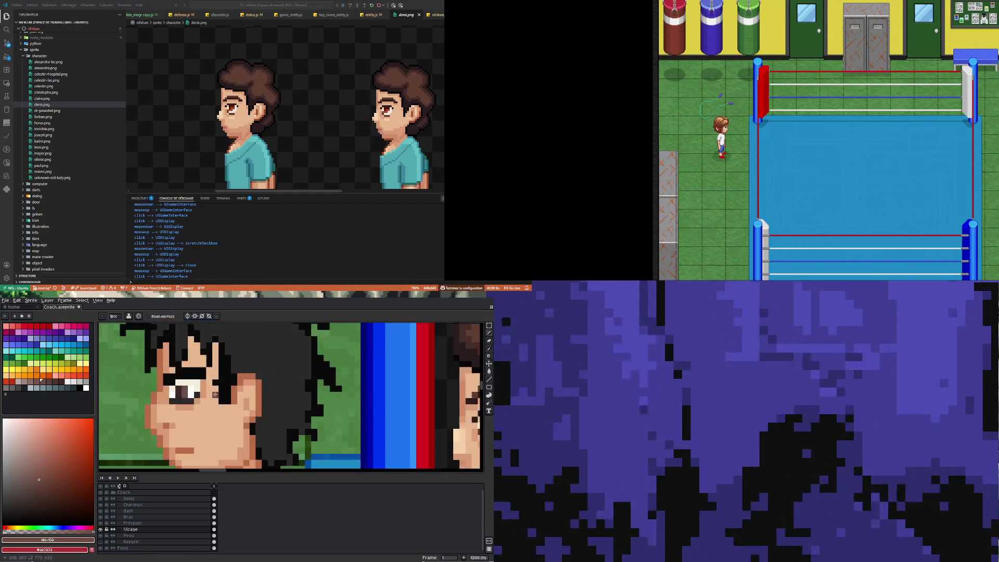
pyautogui.scroll(-3, 221, 416)
pyautogui.scroll(4, 205, 379)
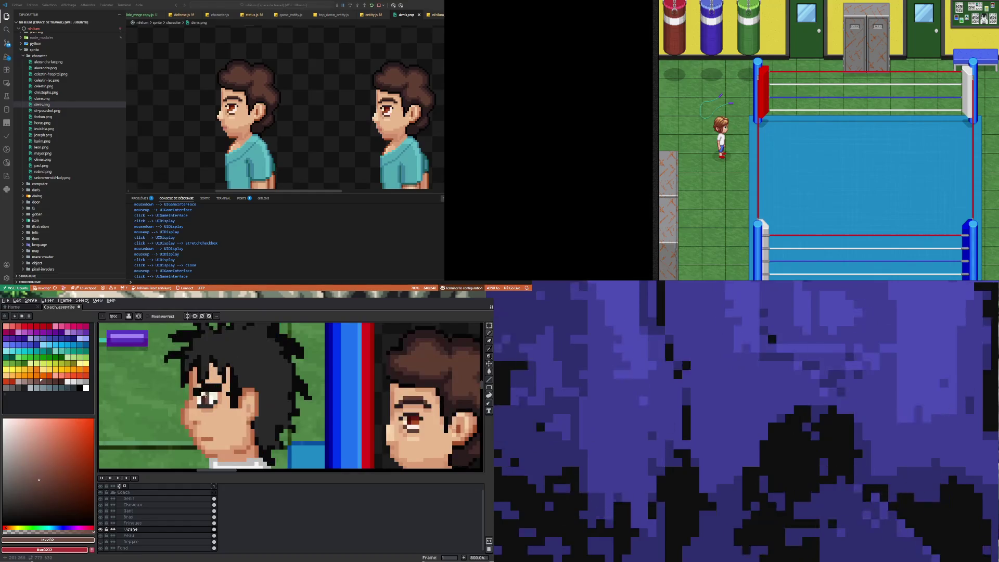
pyautogui.press('m')
pyautogui.scroll(5, 166, 397)
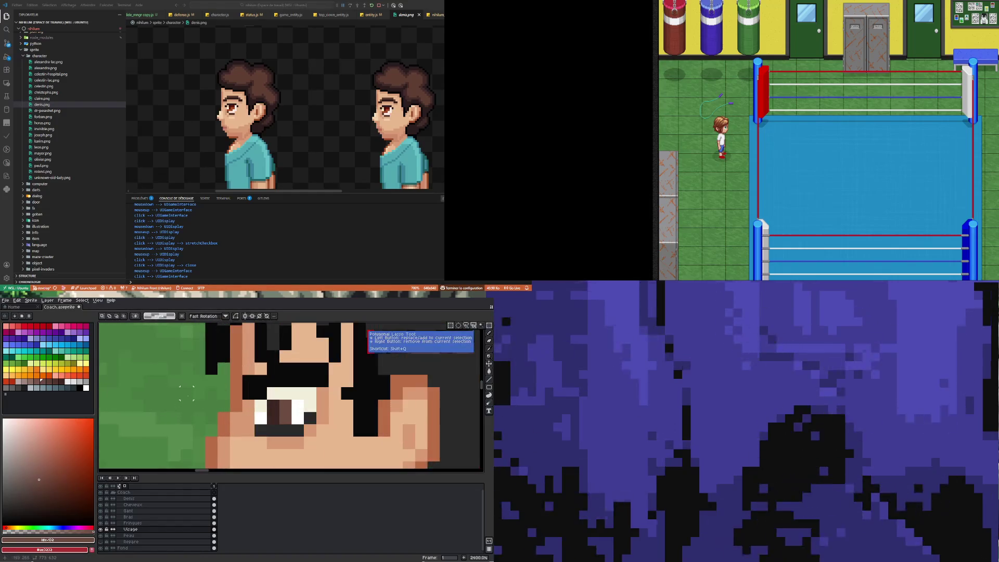
# Step: Move the pupil inside the eye and add white pixels beside it along the lower row
pyautogui.moveTo(290, 419); pyautogui.dragTo(304, 399)
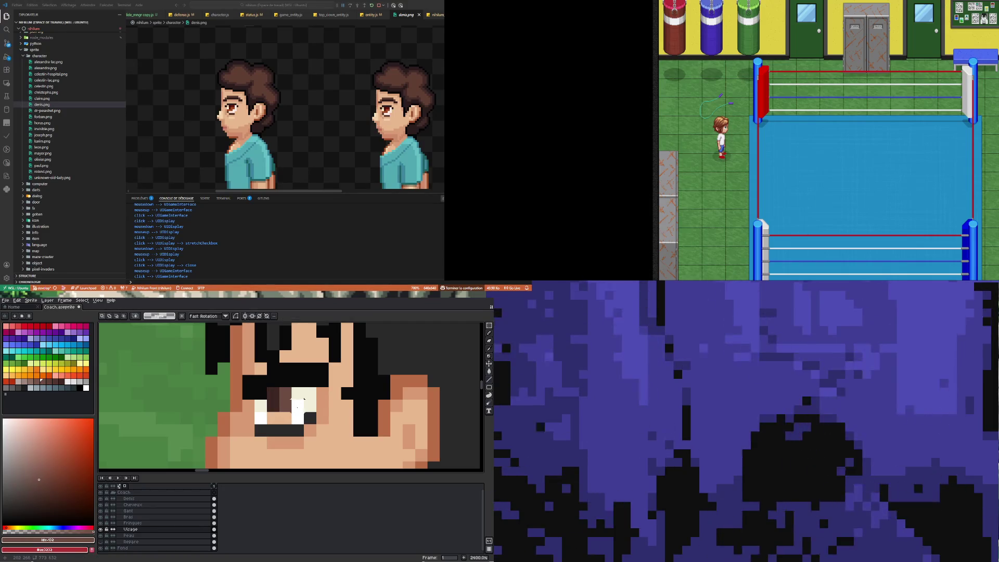
pyautogui.press('b')
pyautogui.keyDown('alt'); pyautogui.click(304, 399); pyautogui.keyUp('alt')
pyautogui.click(284, 420)
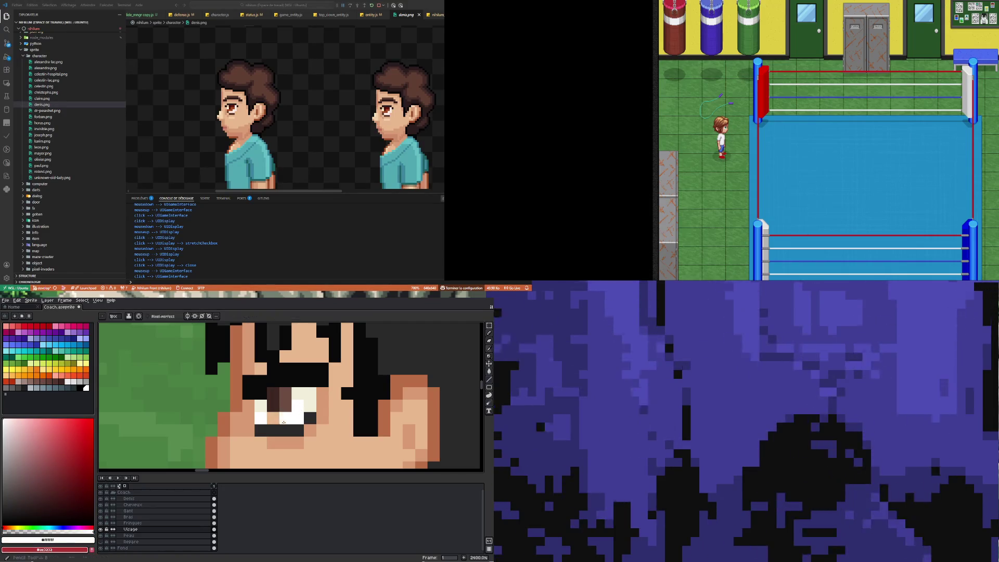
pyautogui.moveTo(284, 422); pyautogui.dragTo(281, 421)
pyautogui.scroll(-9, 287, 420)
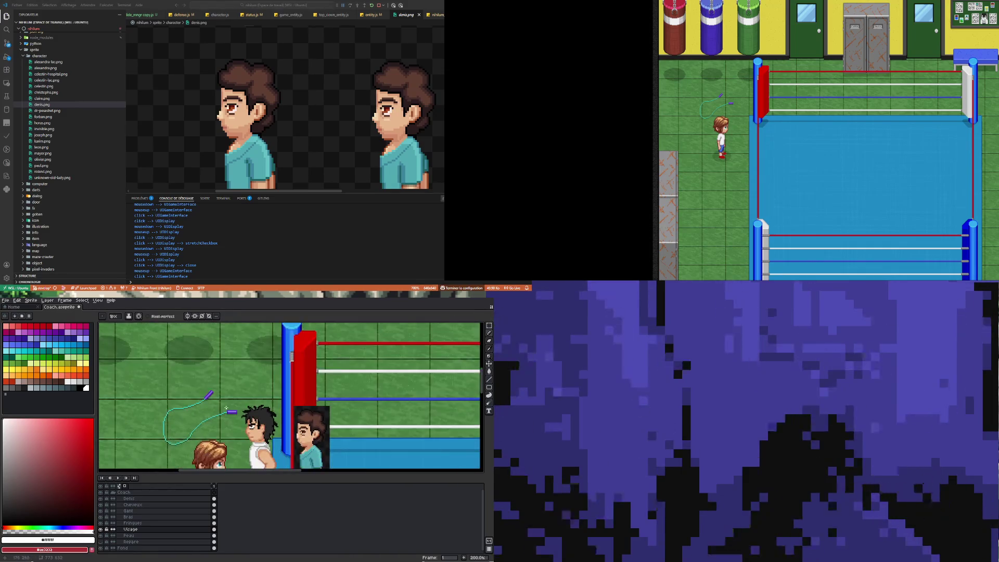
pyautogui.scroll(-1, 226, 408)
pyautogui.scroll(3, 229, 412)
pyautogui.scroll(5, 260, 405)
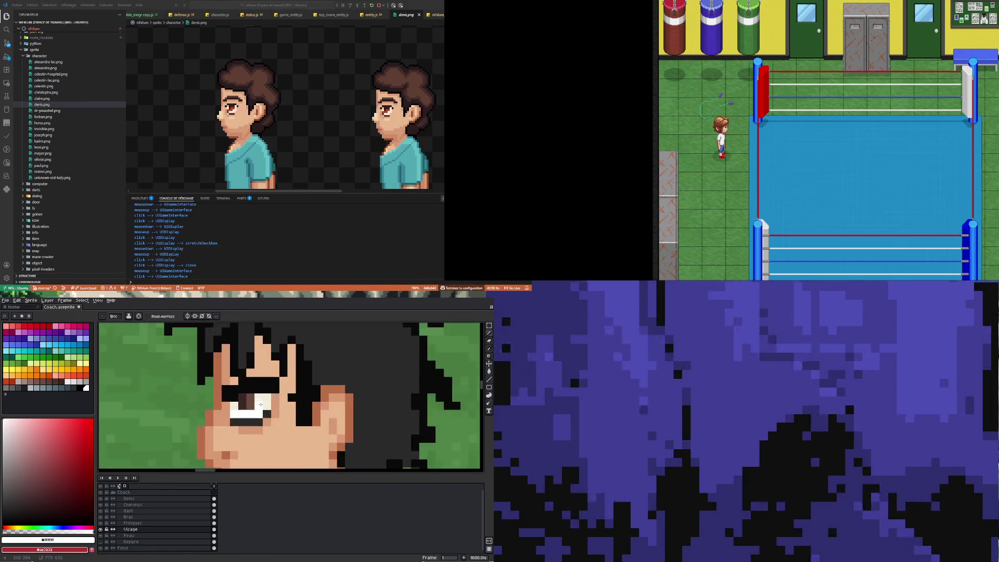
# Step: Repaint the eyebrow in the dark grey sampled from the hair
pyautogui.press('i')
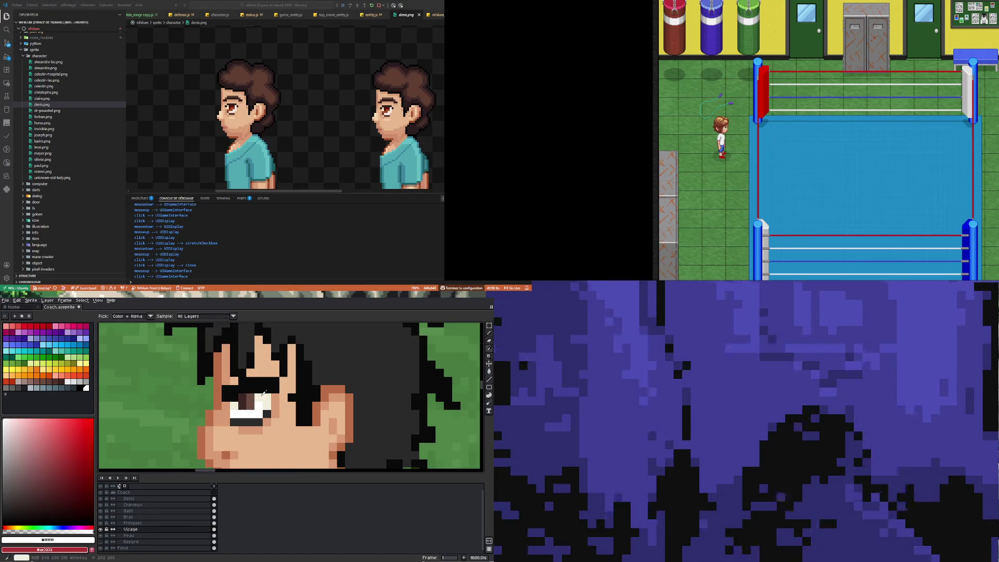
pyautogui.click(336, 339)
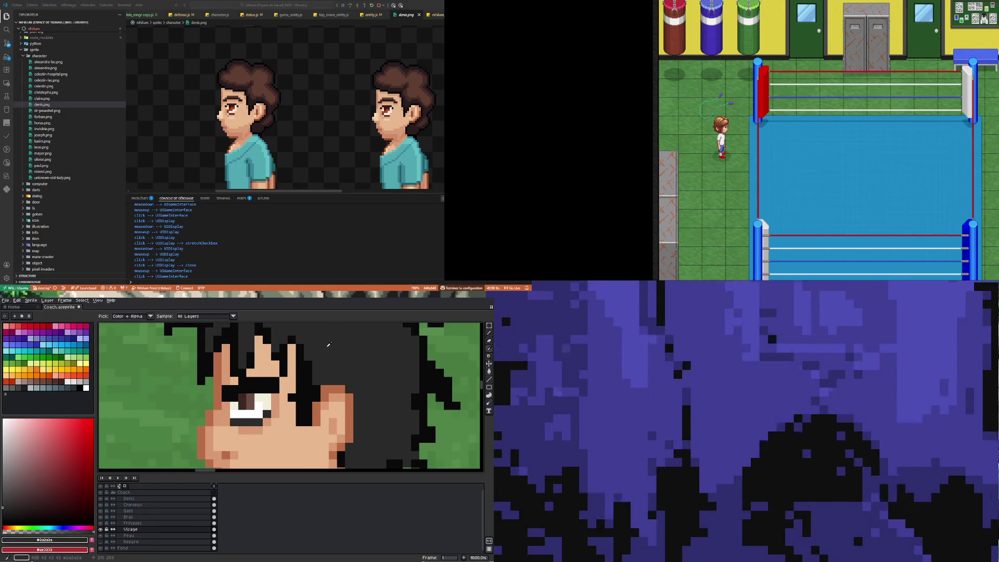
pyautogui.press('b')
pyautogui.moveTo(232, 395)
pyautogui.mouseDown()
pyautogui.moveTo(275, 389)
pyautogui.moveTo(251, 384)
pyautogui.mouseUp()
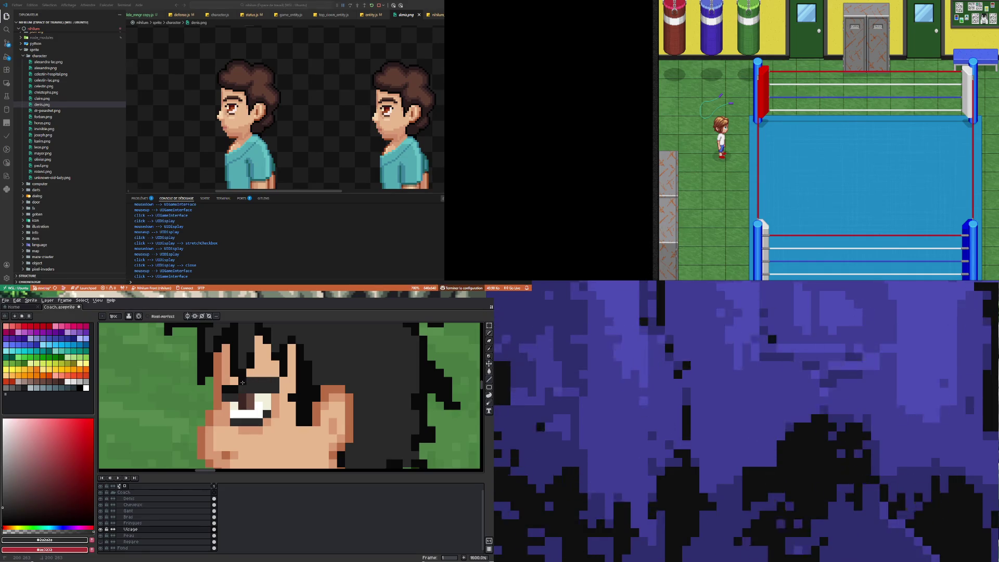
pyautogui.scroll(-3, 234, 390)
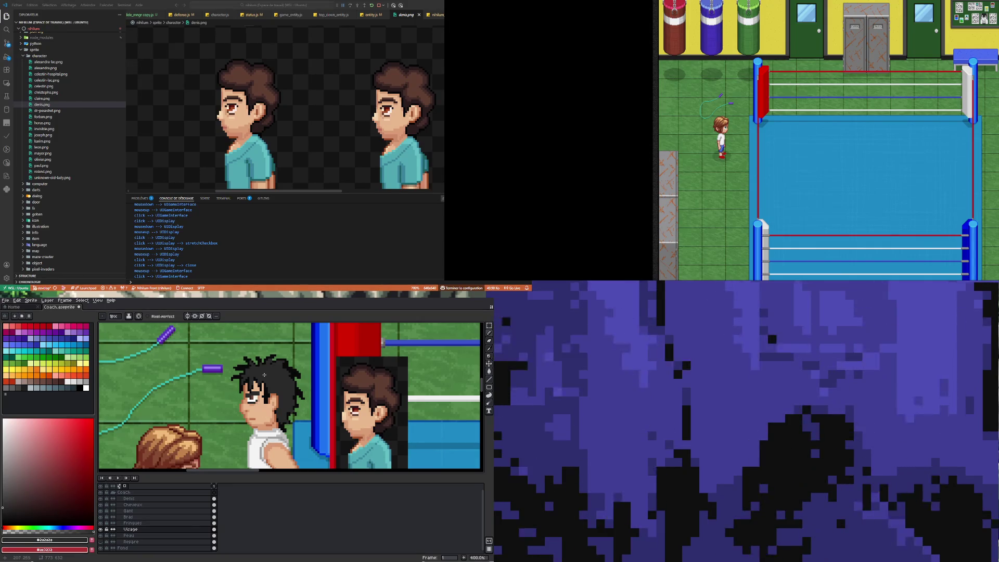
pyautogui.scroll(6, 265, 374)
pyautogui.scroll(-4, 213, 423)
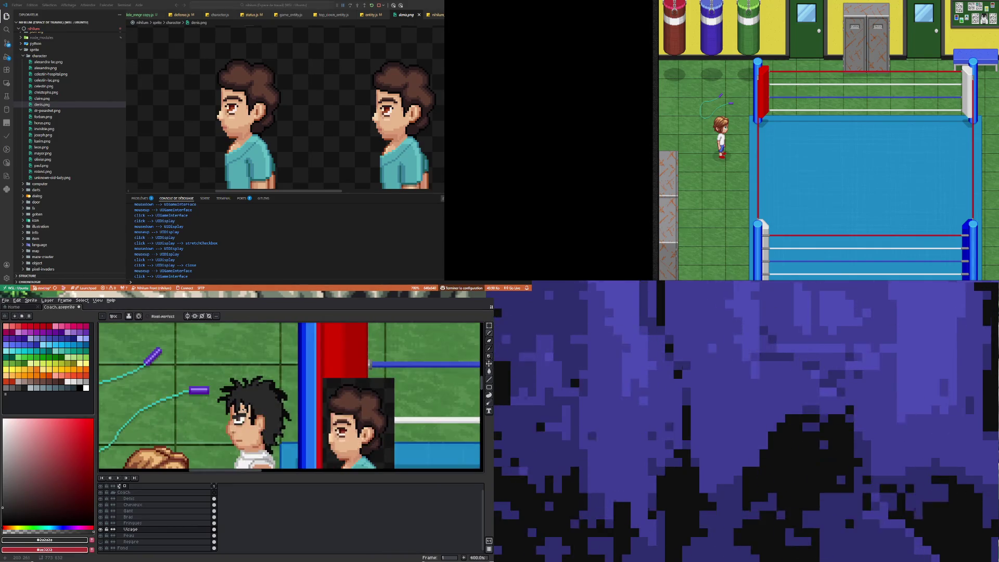
pyautogui.scroll(3, 218, 416)
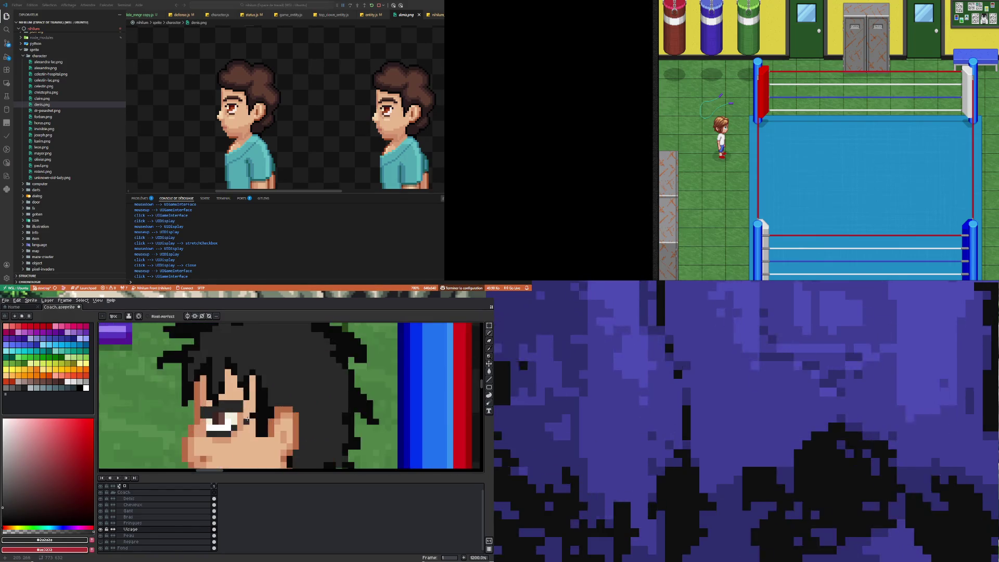
pyautogui.scroll(-4, 218, 416)
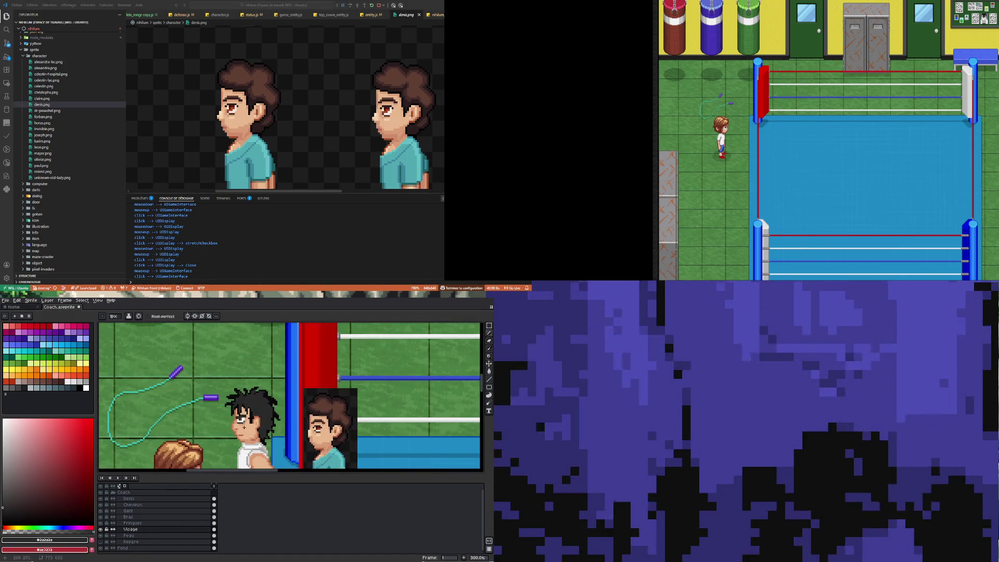
pyautogui.scroll(5, 231, 428)
pyautogui.scroll(3, 231, 429)
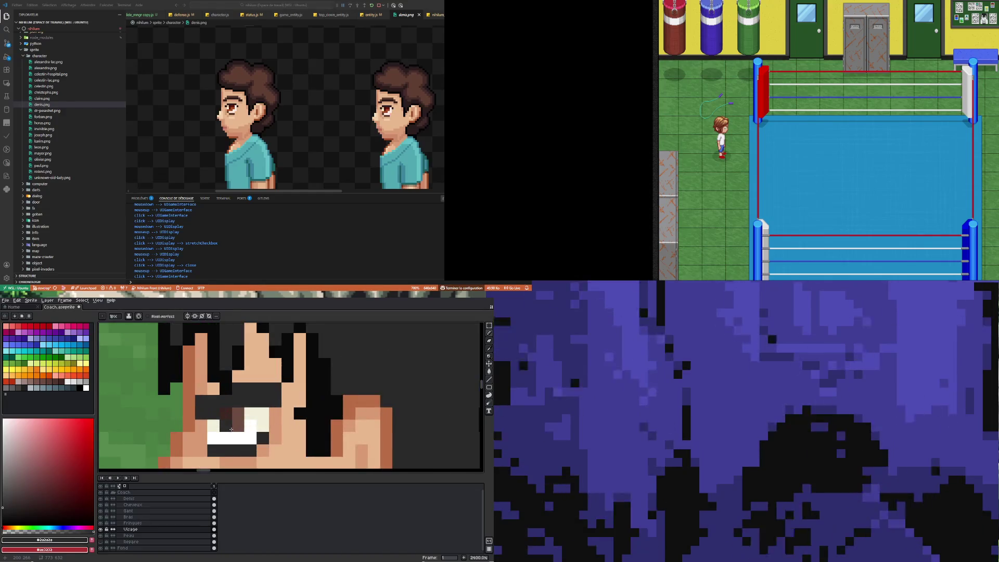
# Step: Refine the eye's browns, extending the dark brown one pixel right and darkening a brown pixel
pyautogui.keyDown('alt'); pyautogui.click(231, 428); pyautogui.keyUp('alt')
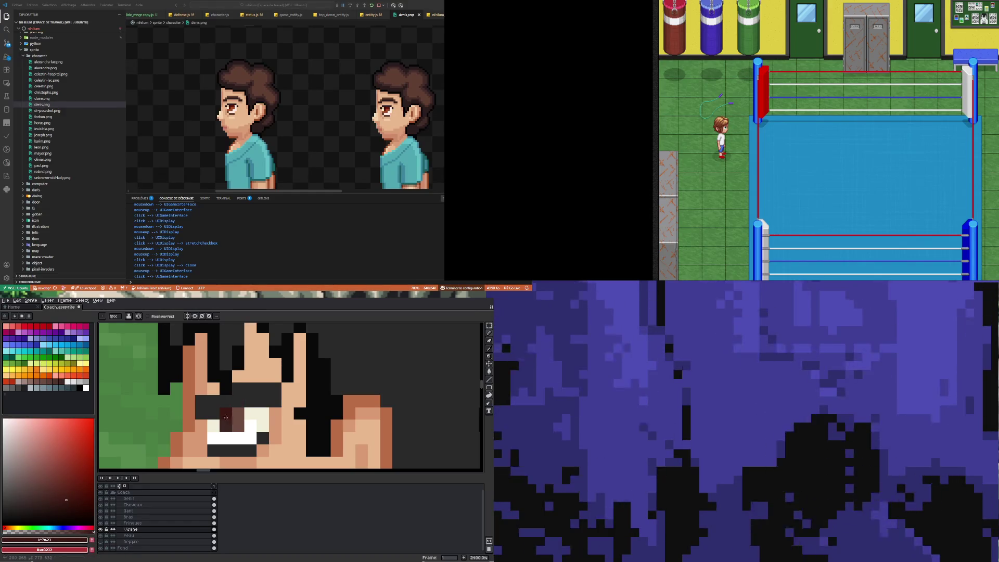
pyautogui.click(236, 410)
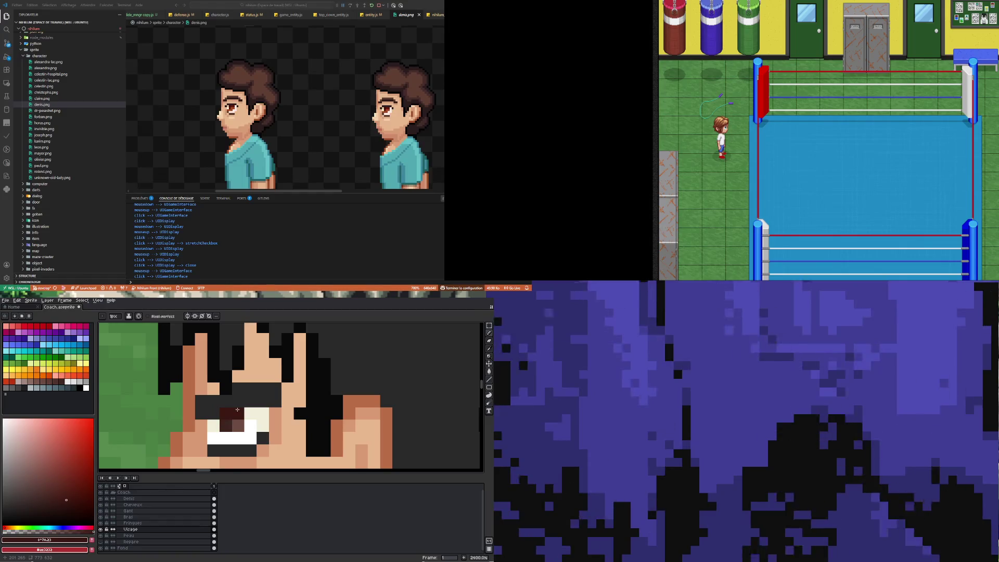
pyautogui.press('i')
pyautogui.click(238, 419)
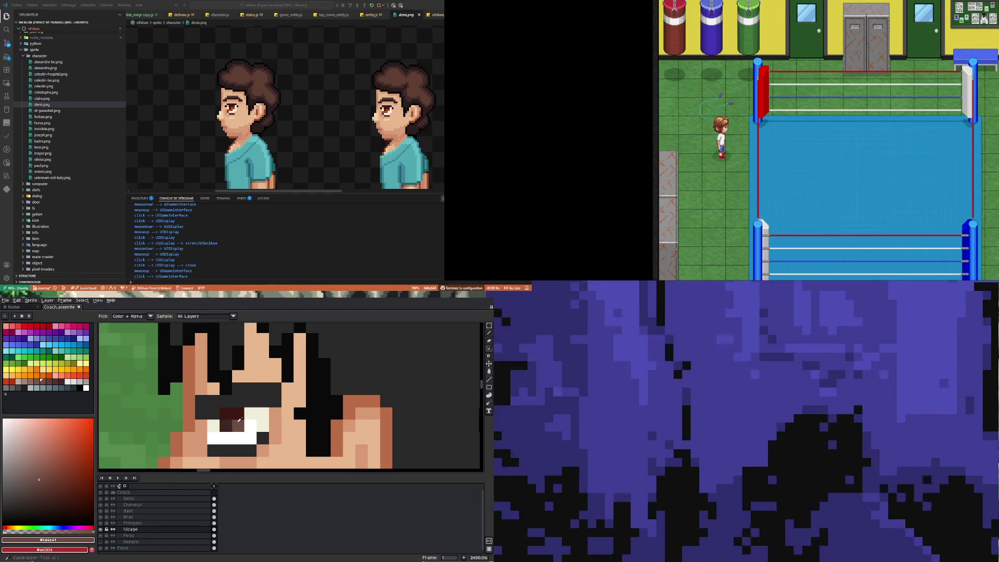
pyautogui.press('b')
pyautogui.scroll(-8, 247, 413)
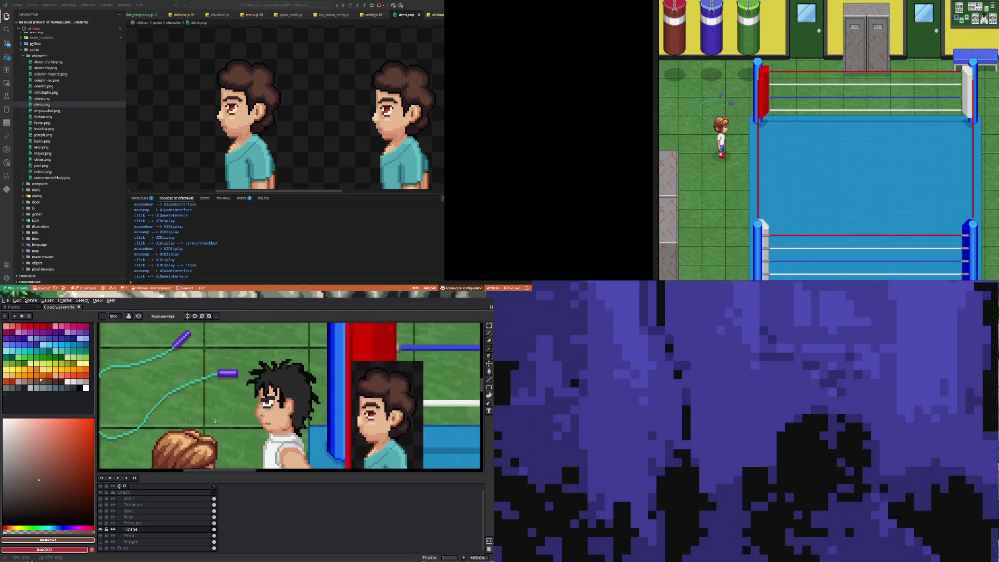
pyautogui.scroll(12, 254, 405)
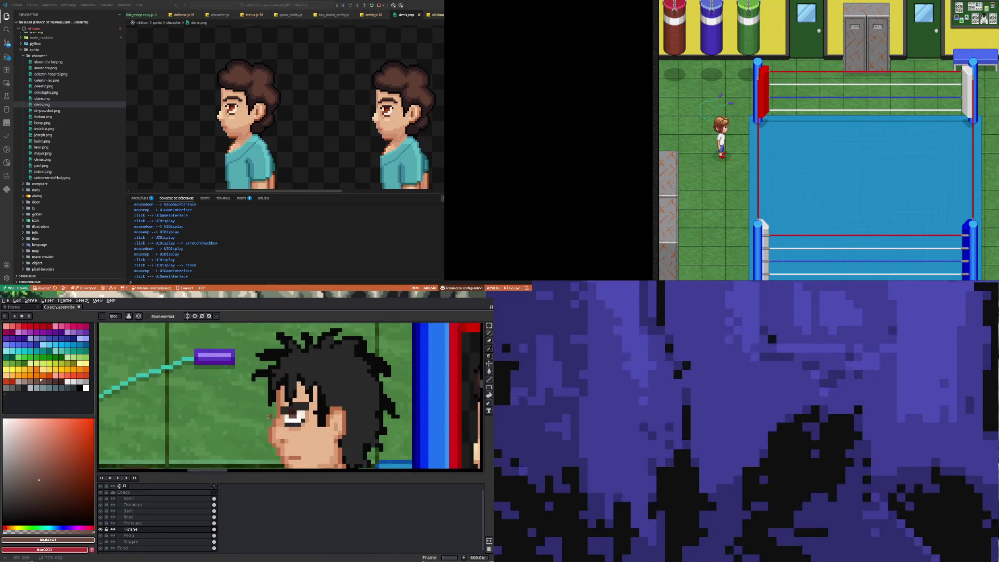
pyautogui.click(279, 402)
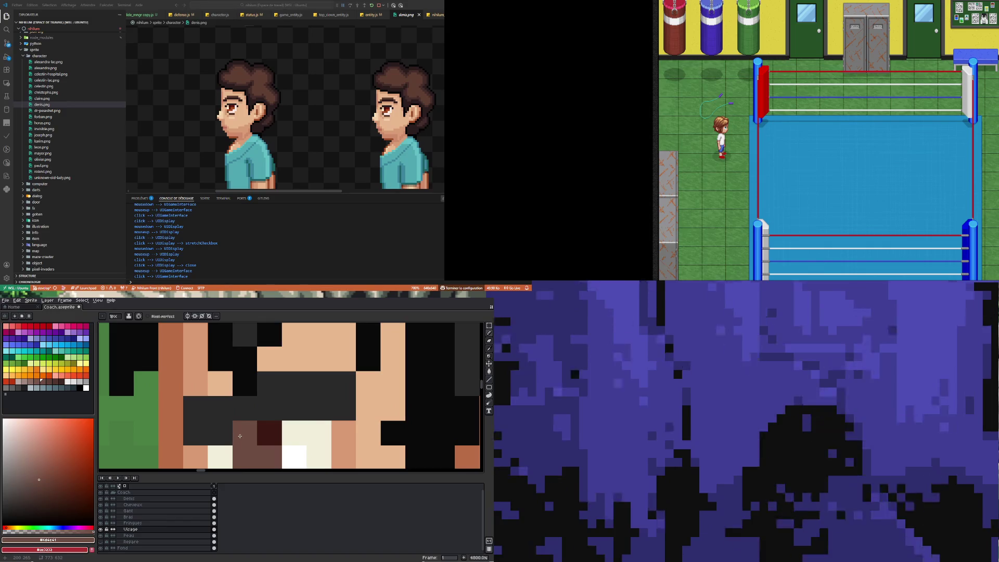
# Step: Paint the eye's corner and the whole eyelid line black, using black from the hair
pyautogui.keyDown('alt'); pyautogui.click(247, 372); pyautogui.keyUp('alt')
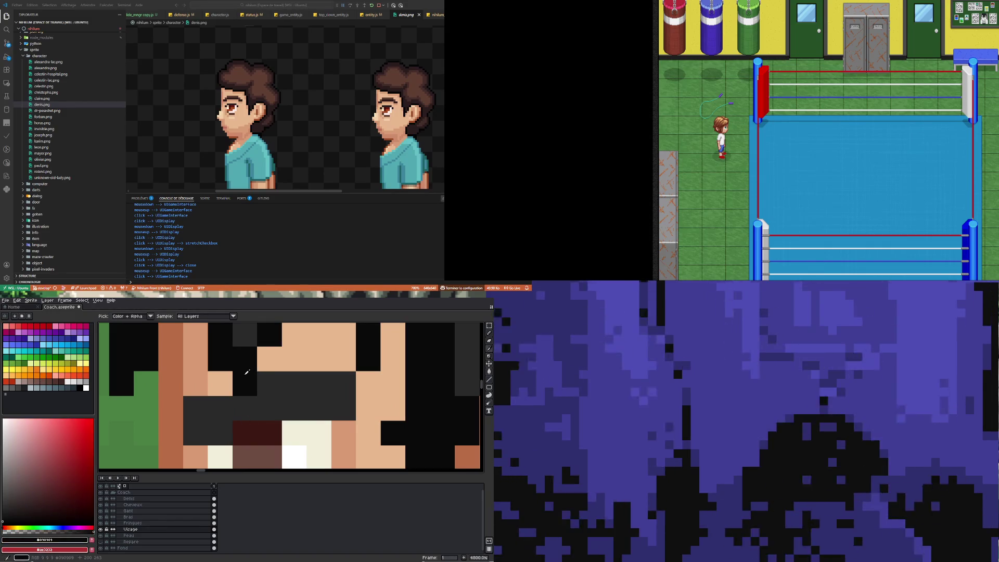
pyautogui.click(217, 433)
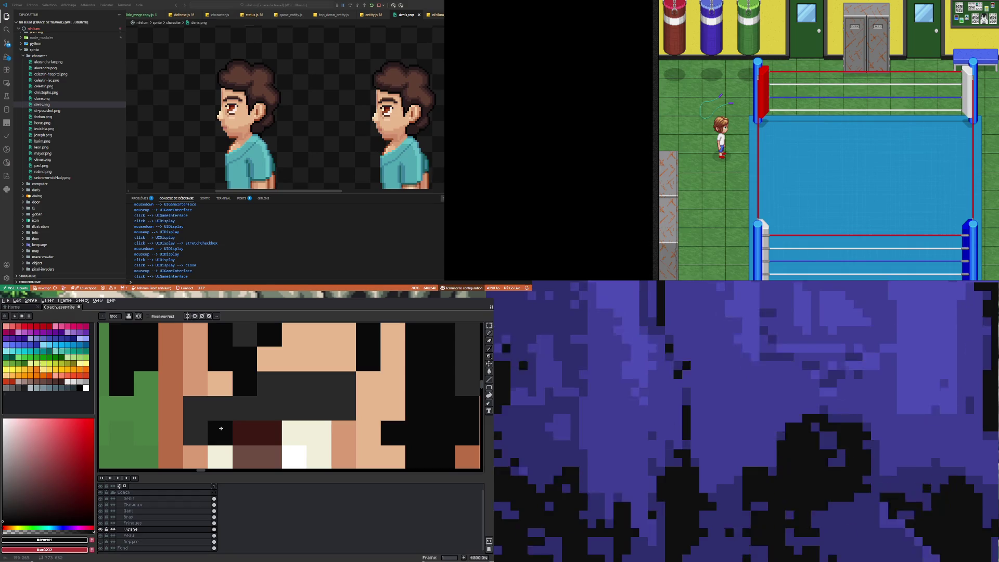
pyautogui.click(245, 408)
pyautogui.click(269, 407)
pyautogui.click(294, 407)
pyautogui.click(319, 407)
pyautogui.click(343, 408)
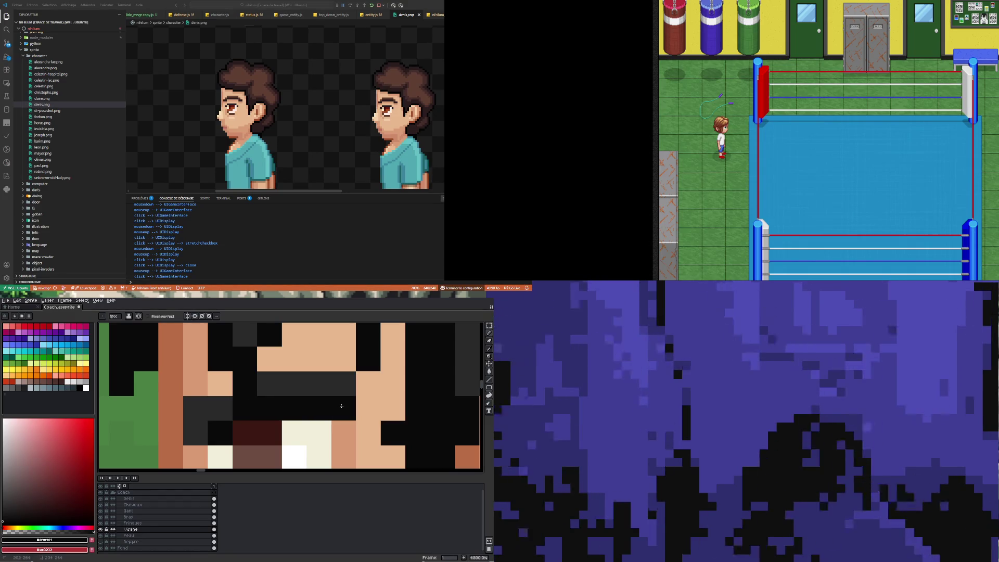
pyautogui.click(195, 432)
pyautogui.scroll(-10, 254, 415)
pyautogui.scroll(-3, 254, 415)
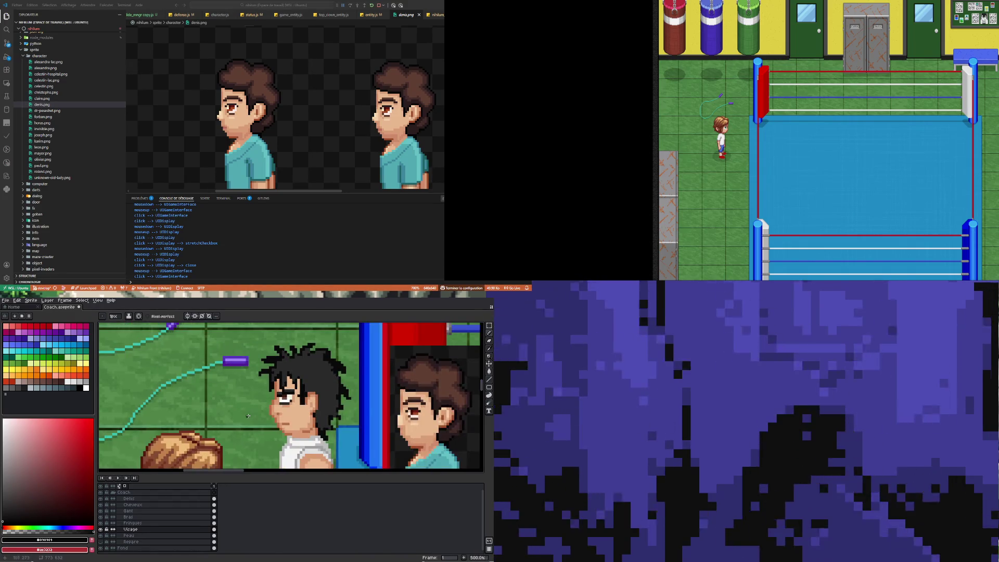
pyautogui.scroll(1, 307, 404)
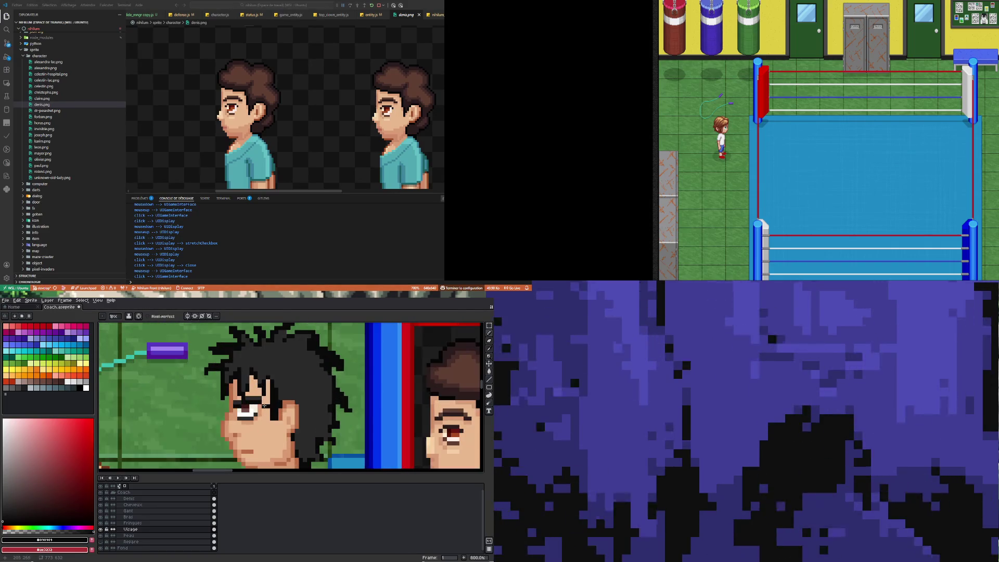
pyautogui.scroll(4, 260, 403)
pyautogui.scroll(4, 260, 403)
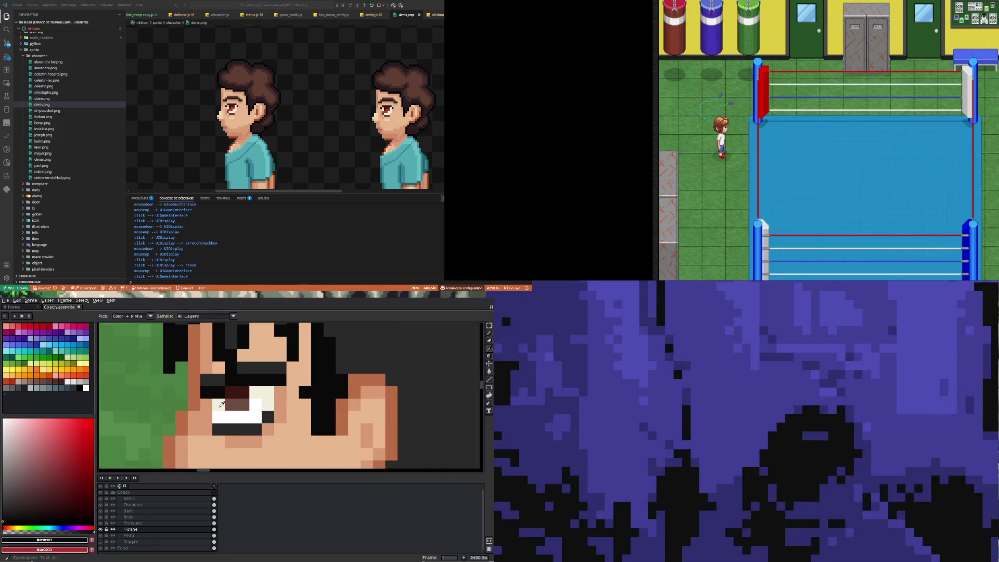
# Step: Add an off-white pixel to the eye
pyautogui.keyDown('alt'); pyautogui.click(229, 407); pyautogui.keyUp('alt')
pyautogui.click(243, 380)
pyautogui.scroll(-6, 223, 424)
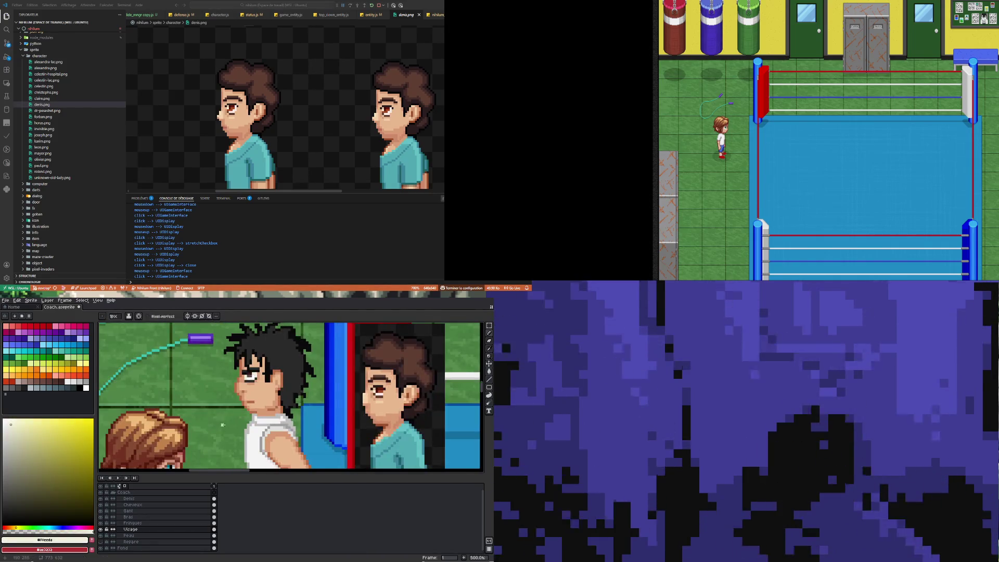
pyautogui.scroll(-3, 222, 417)
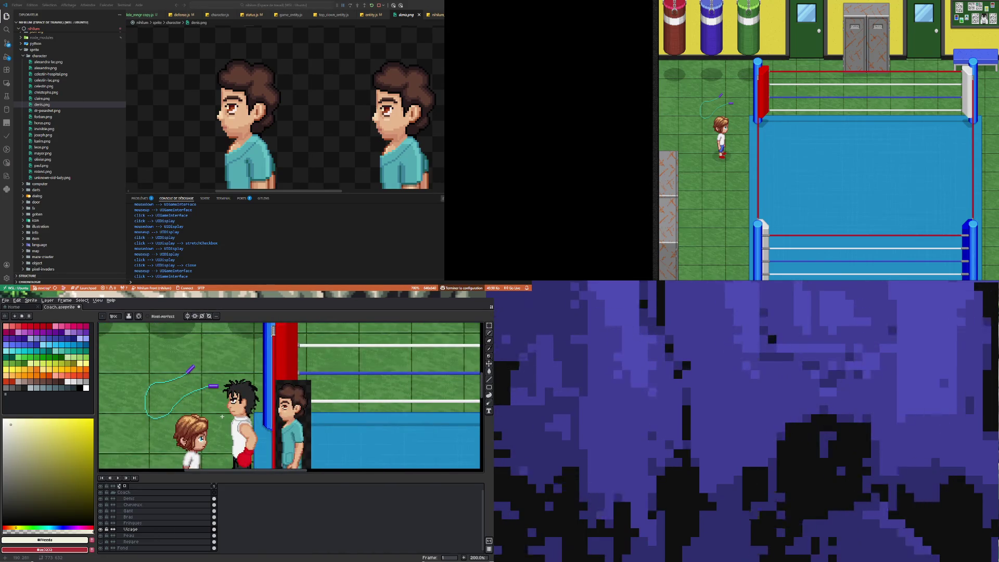
pyautogui.scroll(4, 235, 402)
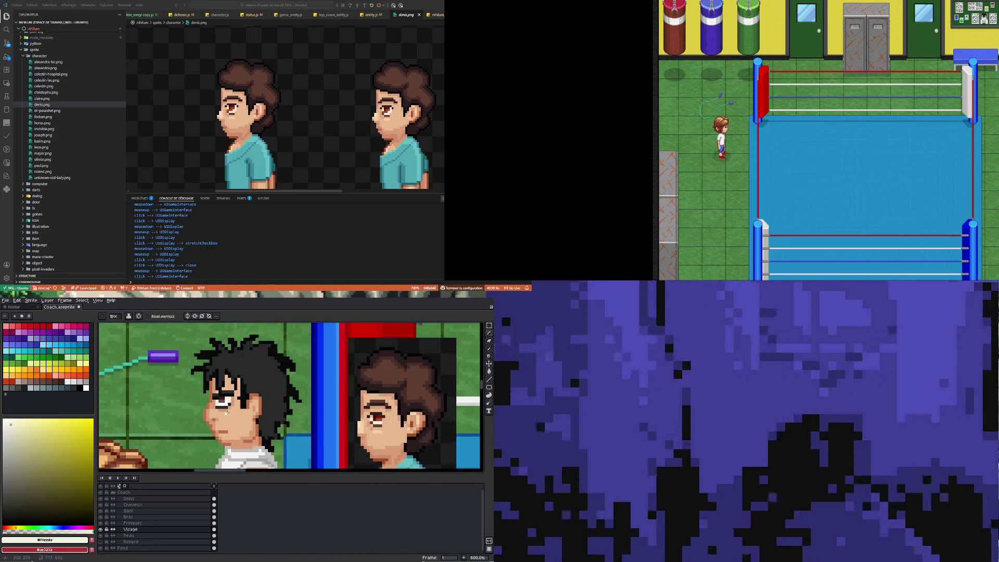
pyautogui.scroll(5, 226, 413)
# Step: Paint a light skin highlight below the coach's eye using the other character's lighter skin tone
pyautogui.press('i')
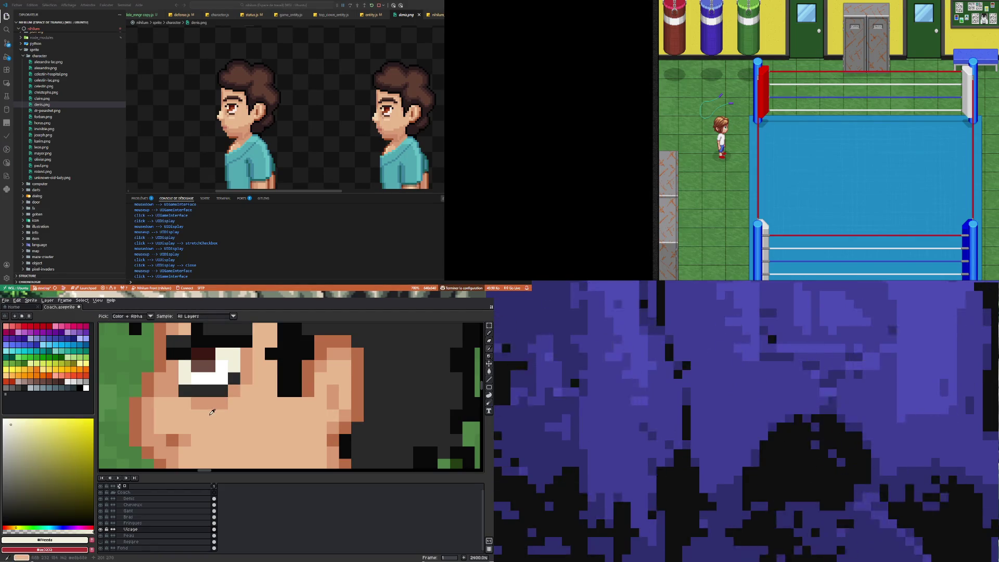
pyautogui.click(213, 412)
pyautogui.press('b')
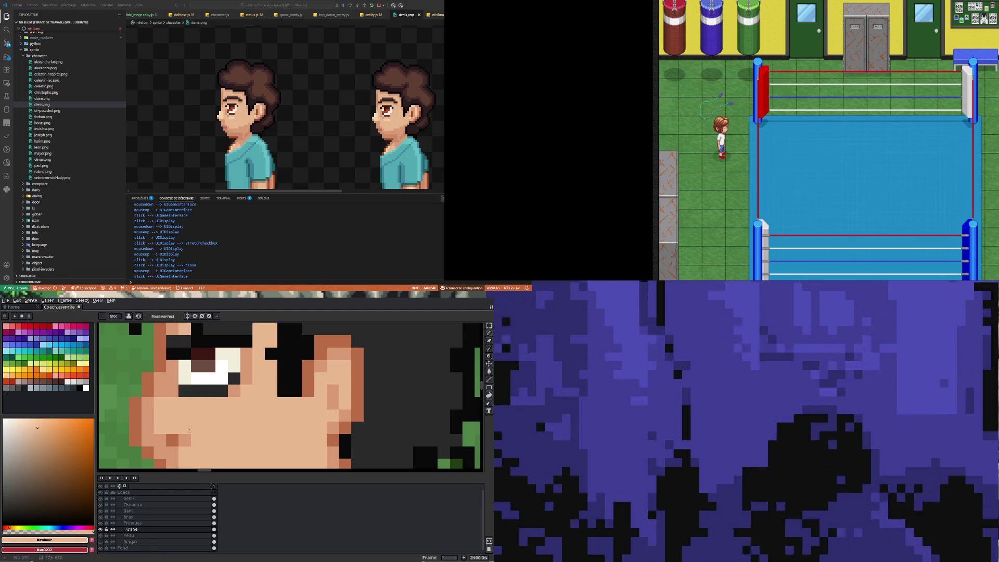
pyautogui.scroll(-6, 188, 428)
pyautogui.press('i')
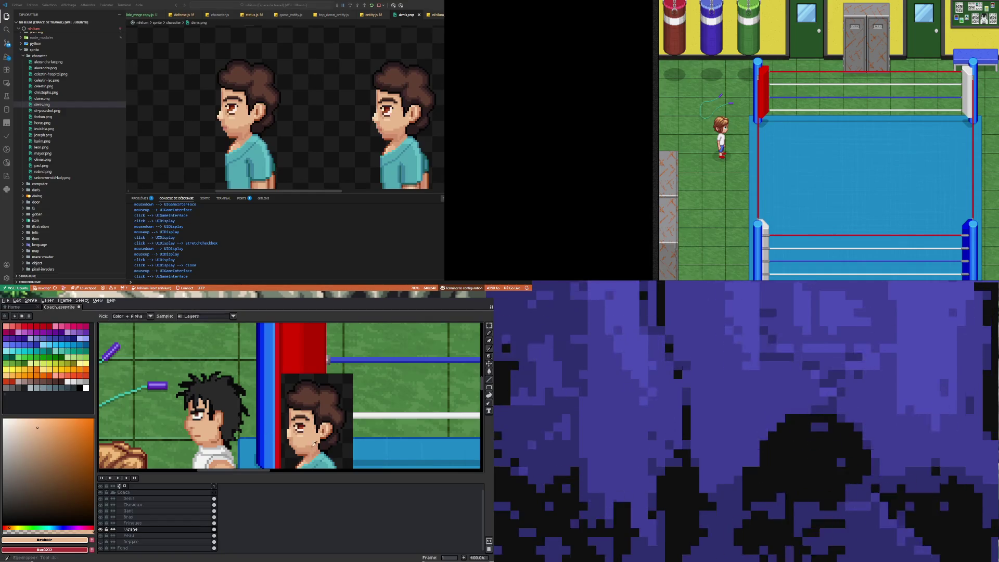
pyautogui.click(305, 433)
pyautogui.press('b')
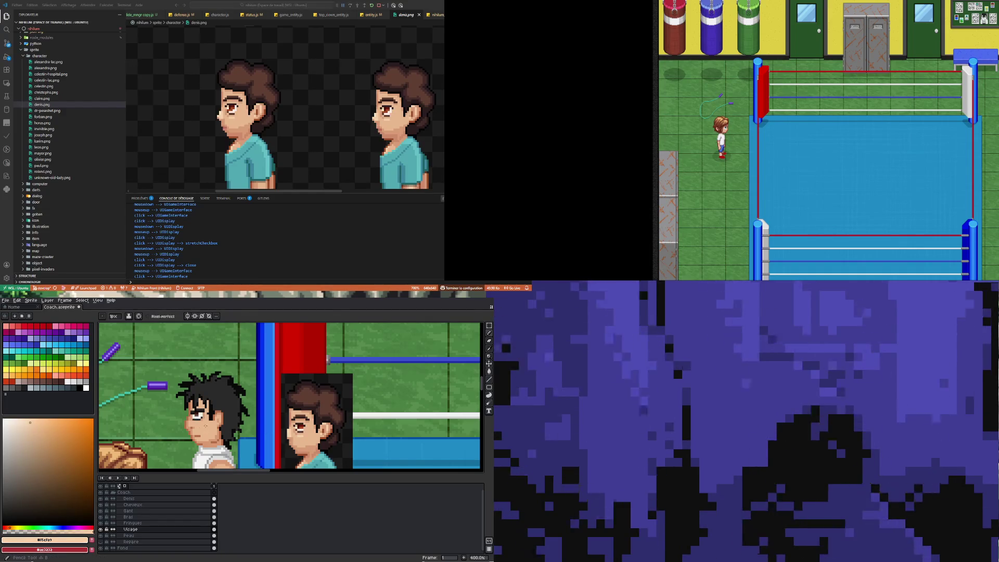
pyautogui.scroll(3, 205, 425)
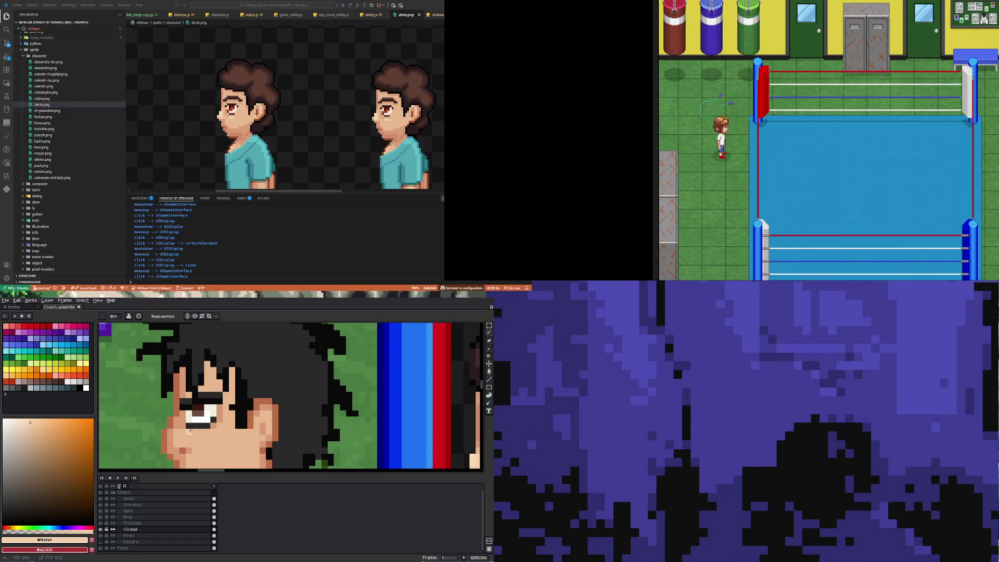
pyautogui.moveTo(191, 430); pyautogui.dragTo(210, 430)
pyautogui.scroll(-4, 209, 447)
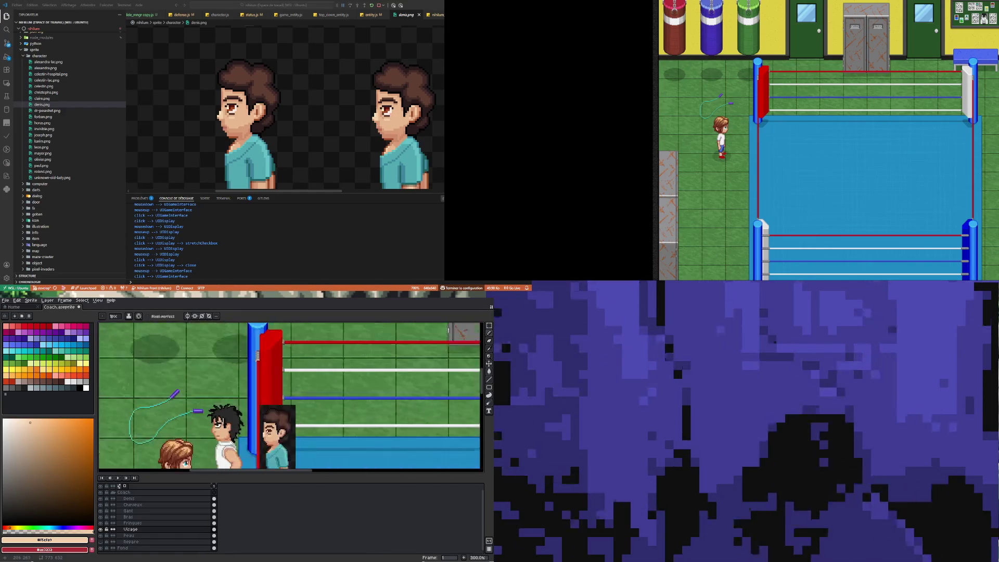
pyautogui.scroll(3, 213, 429)
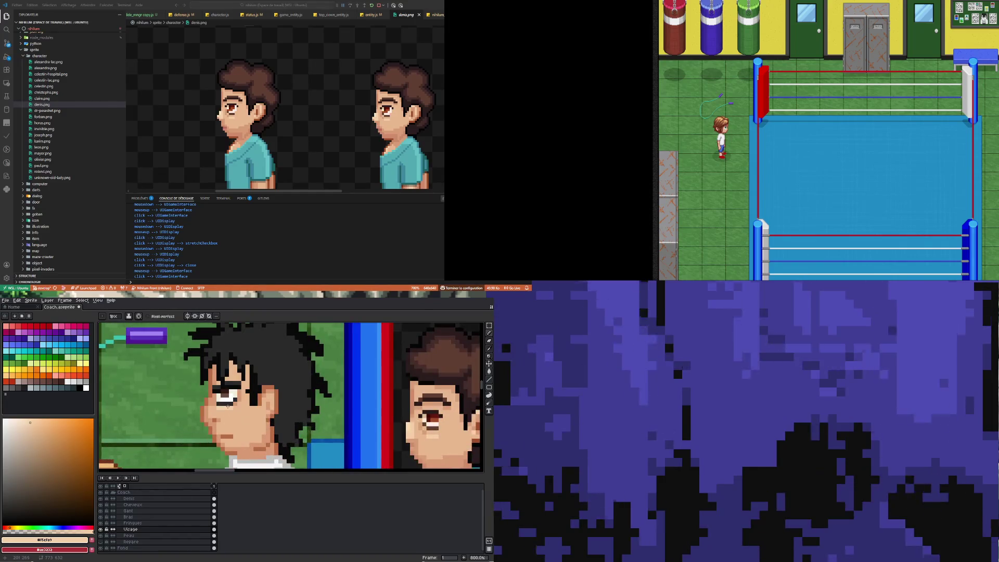
pyautogui.scroll(2, 234, 422)
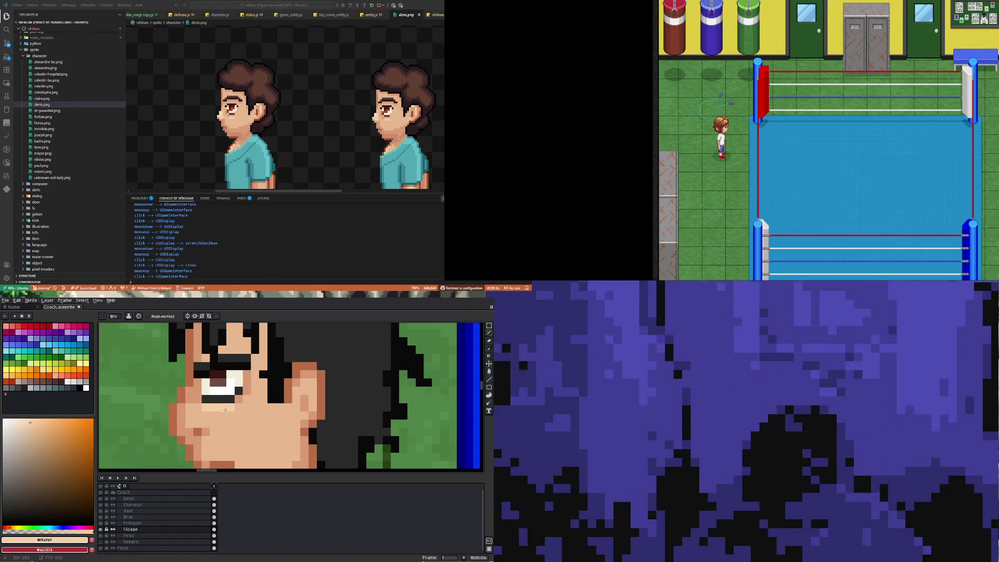
pyautogui.scroll(-5, 225, 418)
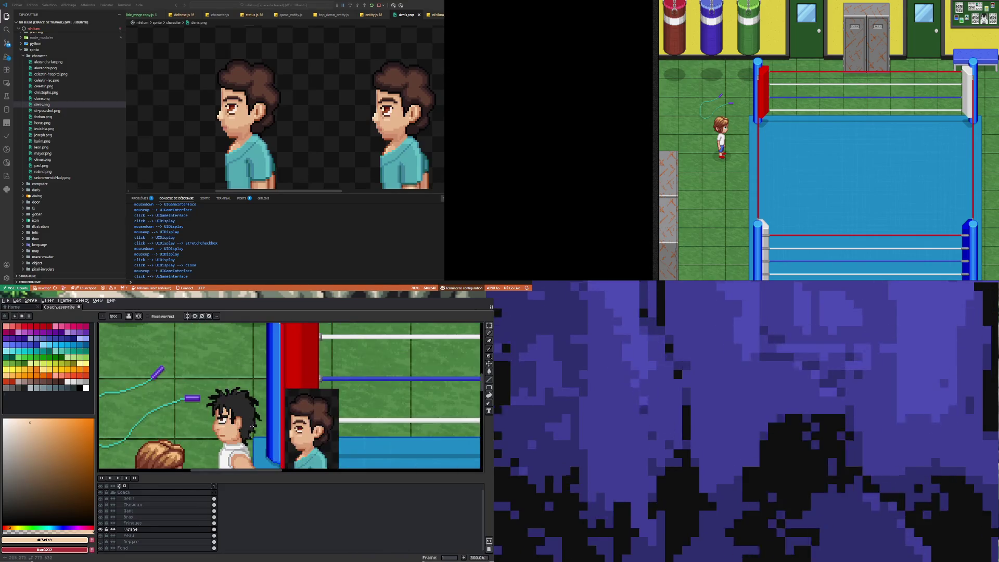
pyautogui.scroll(4, 224, 425)
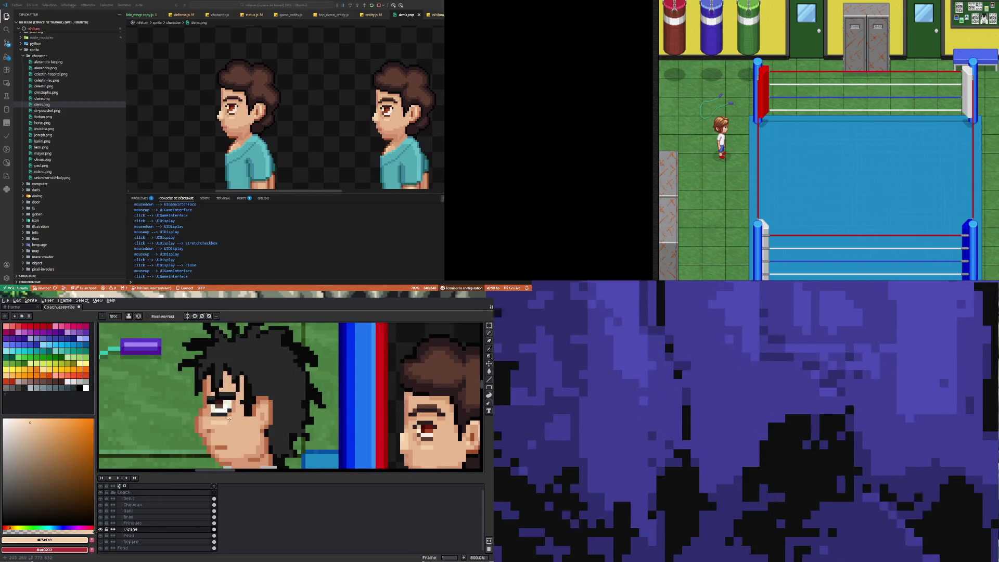
pyautogui.scroll(-6, 225, 427)
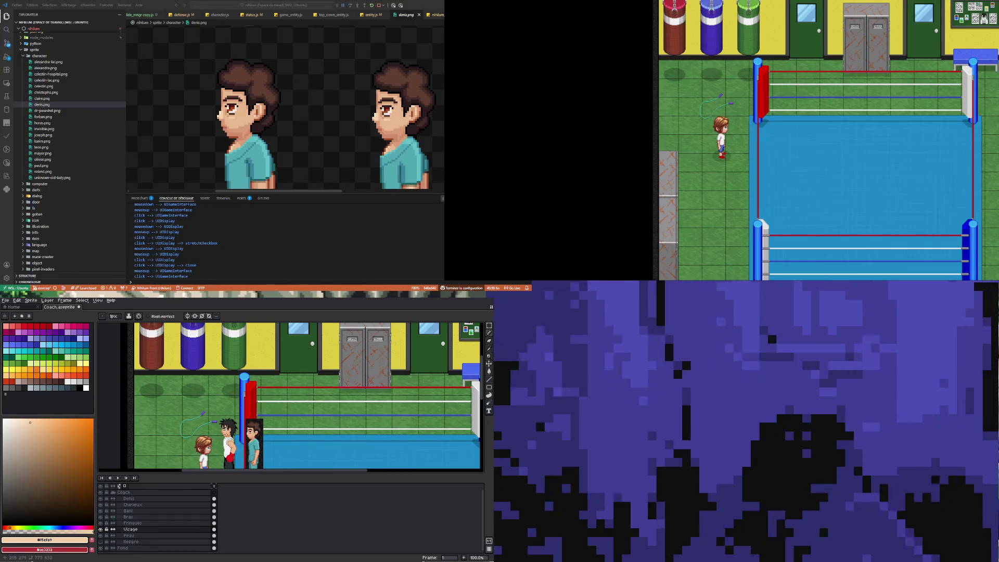
pyautogui.scroll(8, 182, 428)
# Step: Undo the last pencil stroke on the coach's face
pyautogui.scroll(-3, 176, 360)
pyautogui.hotkey('ctrl', 'z')
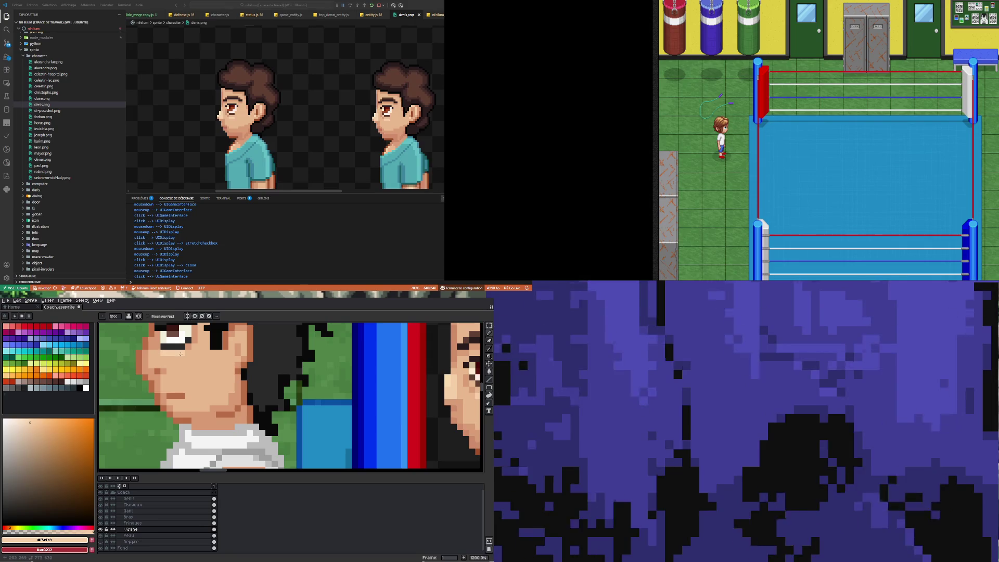
pyautogui.scroll(-6, 177, 364)
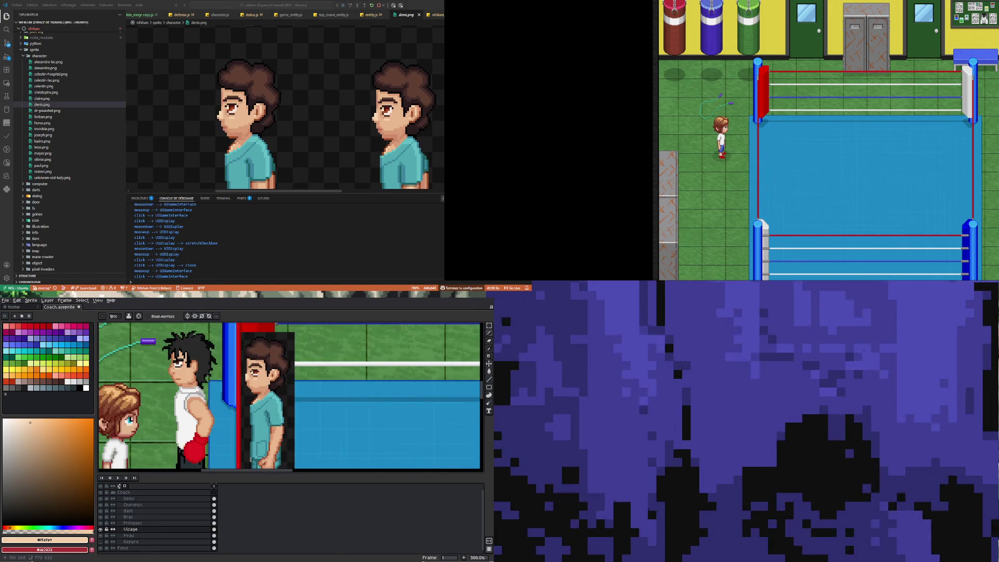
pyautogui.scroll(1, 216, 463)
pyautogui.scroll(-2, 216, 463)
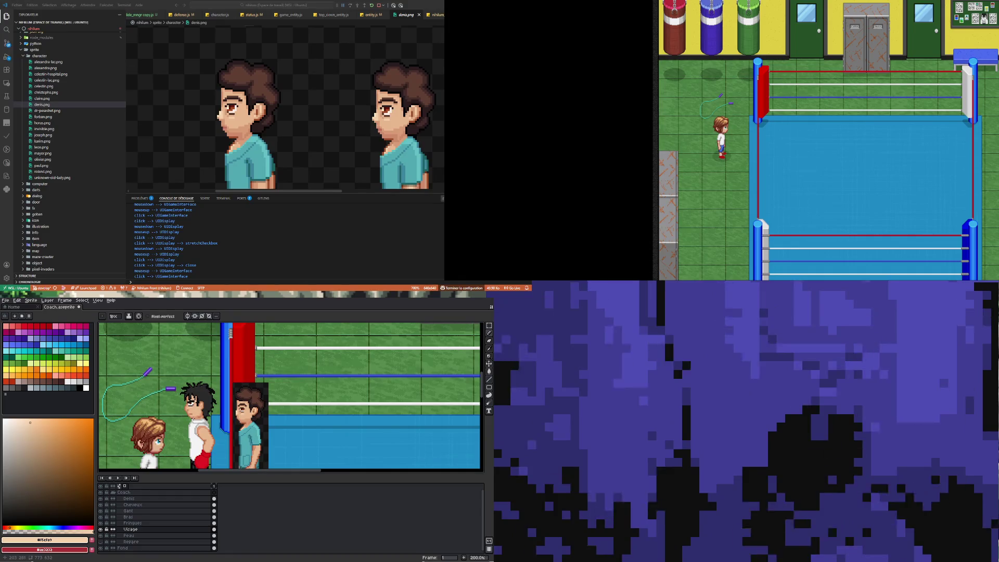
pyautogui.scroll(3, 196, 409)
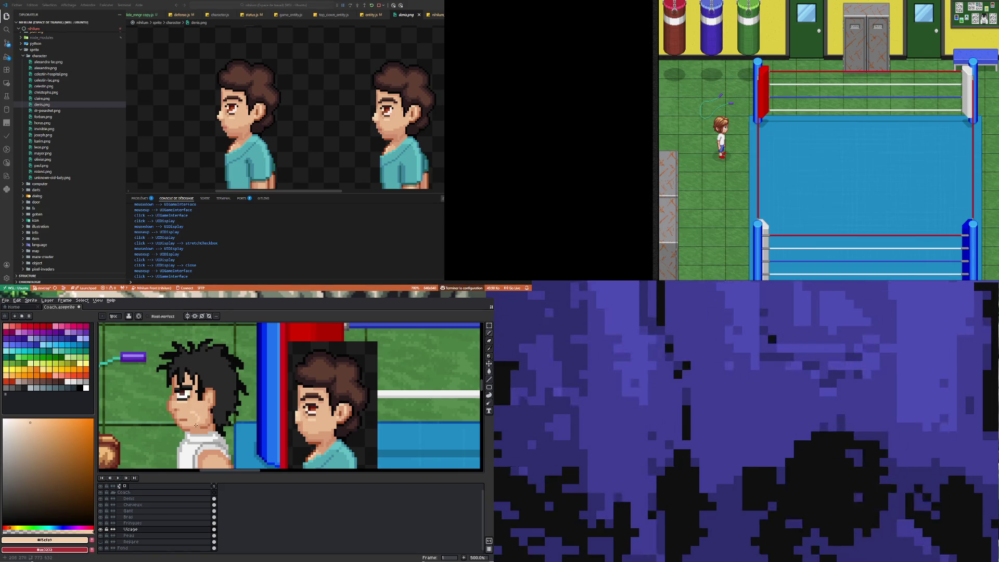
# Step: Sample the face's mid skin tone and undo the last pencil stroke
pyautogui.press('i')
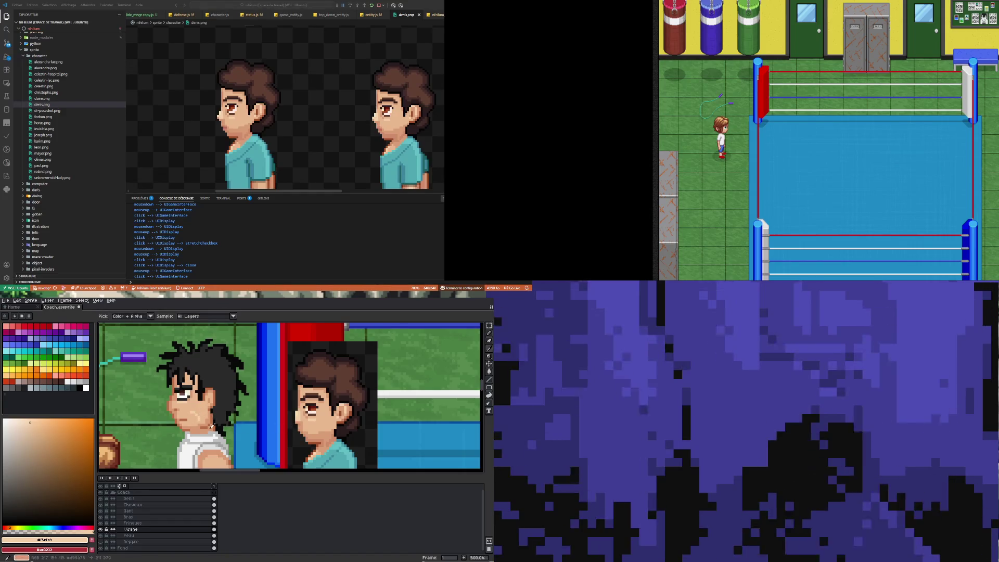
pyautogui.click(203, 427)
pyautogui.press('b')
pyautogui.scroll(2, 188, 414)
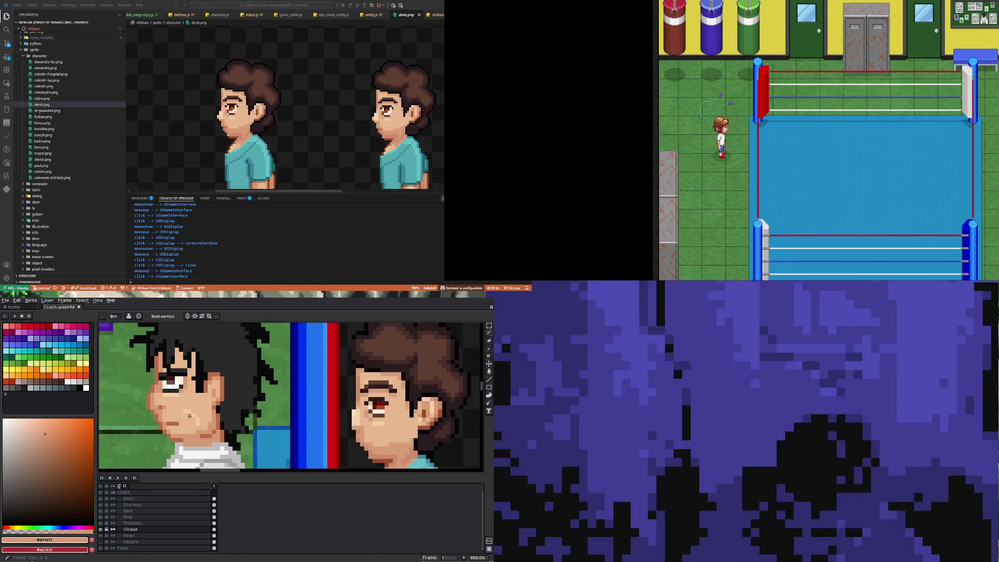
pyautogui.scroll(-5, 194, 422)
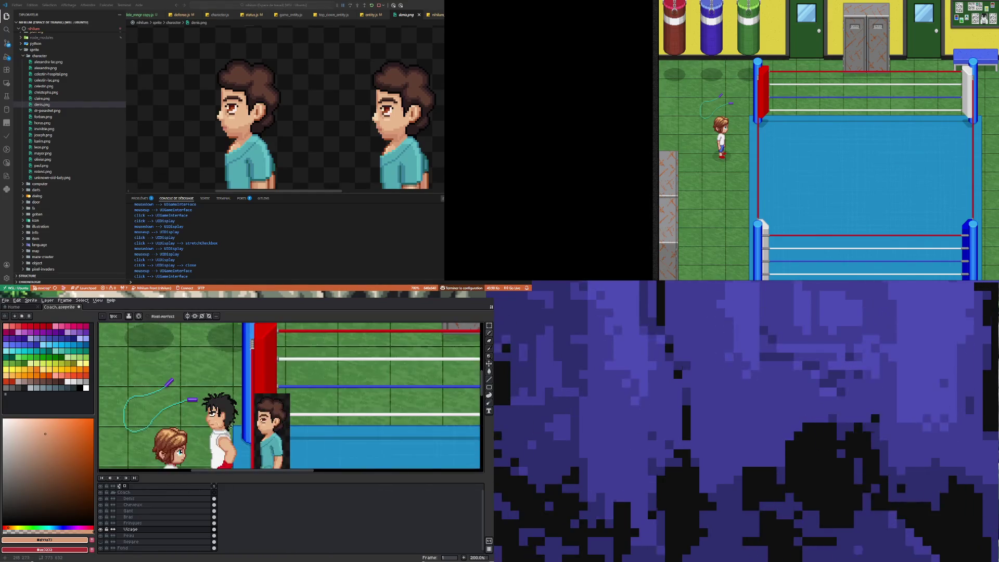
pyautogui.scroll(2, 240, 437)
pyautogui.hotkey('ctrl', 'z')
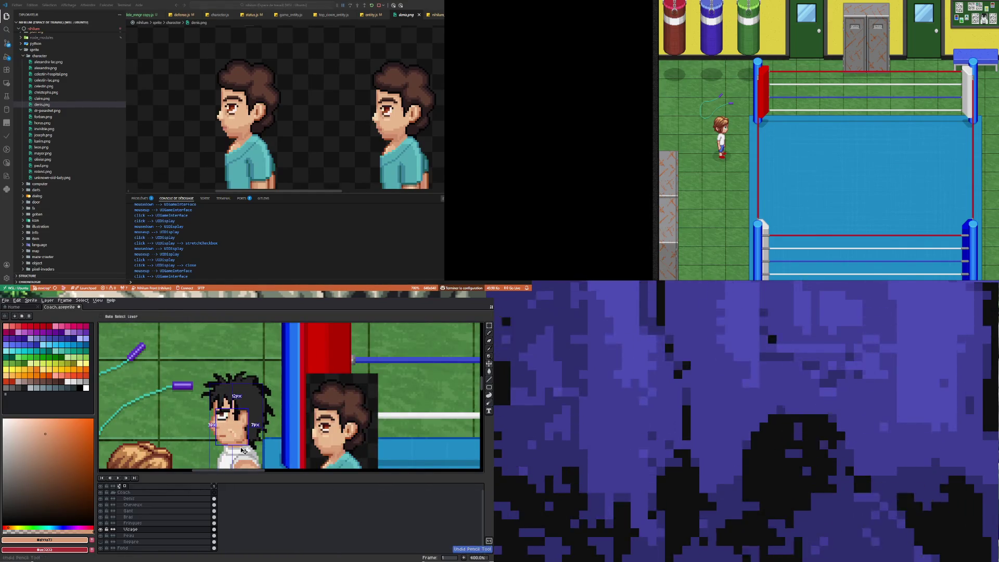
pyautogui.scroll(3, 240, 443)
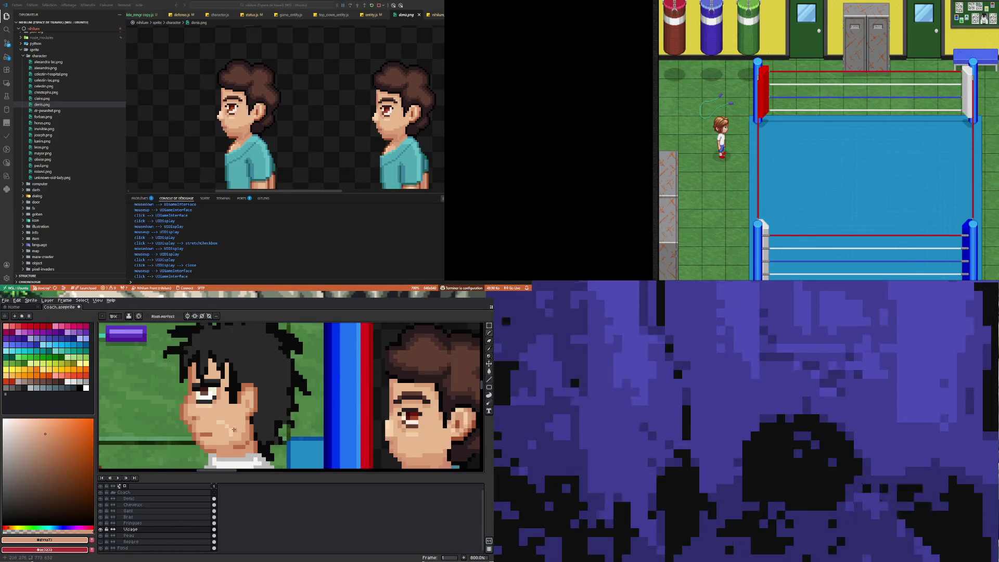
# Step: Sample the light and darker skin tones from the coach's face
pyautogui.press('i')
pyautogui.click(233, 431)
pyautogui.press('b')
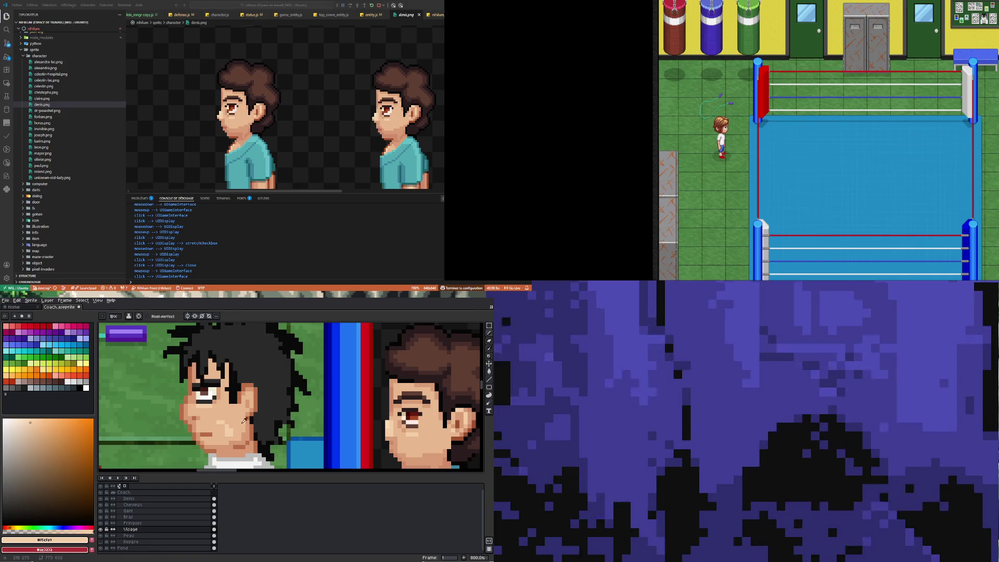
pyautogui.keyDown('alt'); pyautogui.click(232, 435); pyautogui.keyUp('alt')
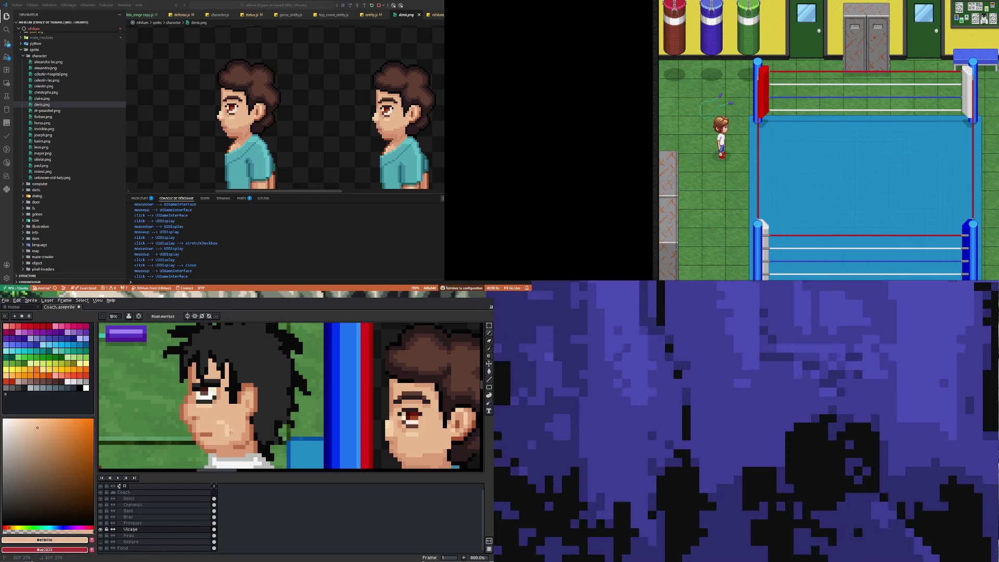
pyautogui.scroll(-4, 227, 436)
pyautogui.scroll(3, 213, 453)
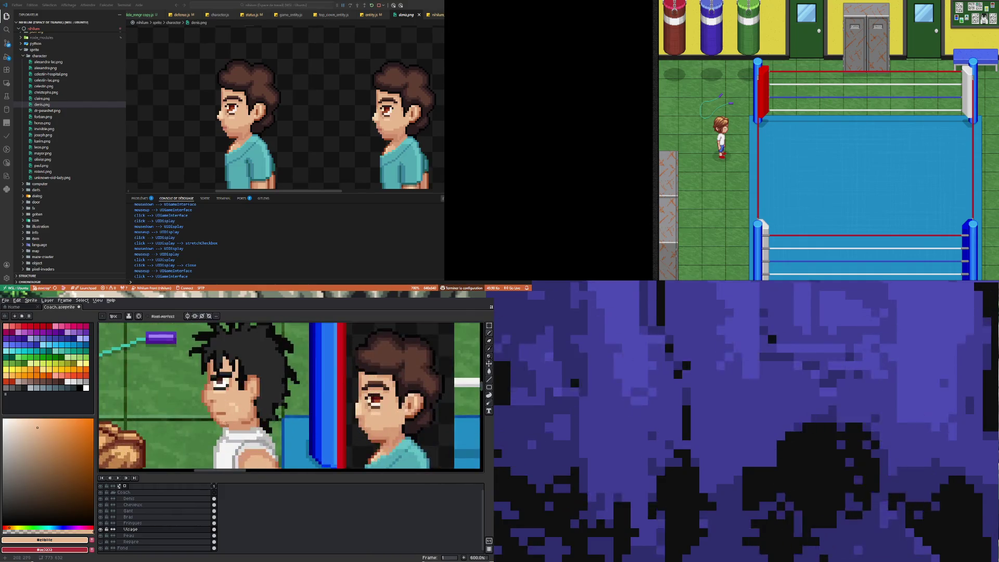
pyautogui.scroll(-5, 237, 411)
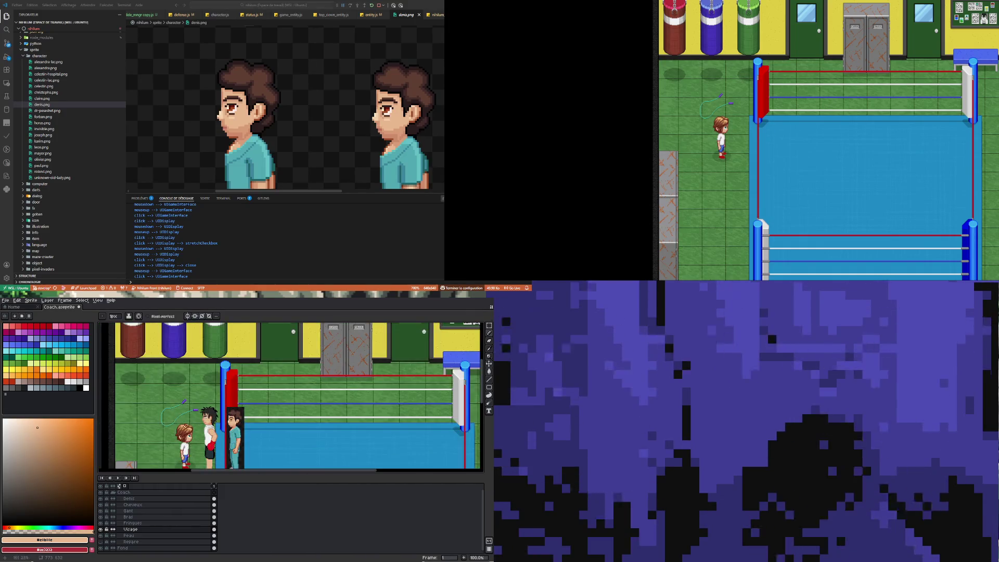
pyautogui.scroll(5, 185, 417)
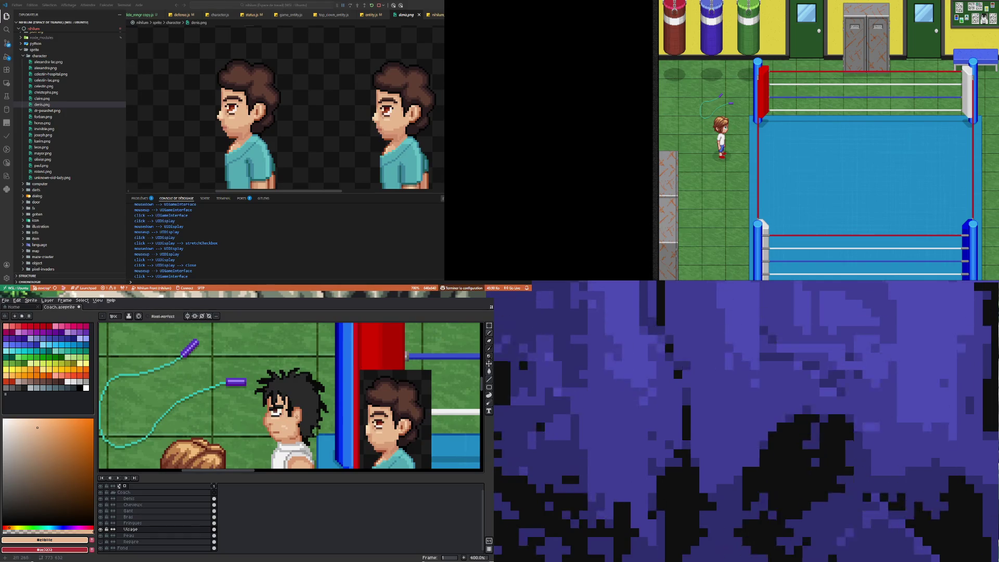
pyautogui.scroll(3, 294, 422)
# Step: Sample the cheek's skin colour and undo the last stroke on the cheek
pyautogui.press('i')
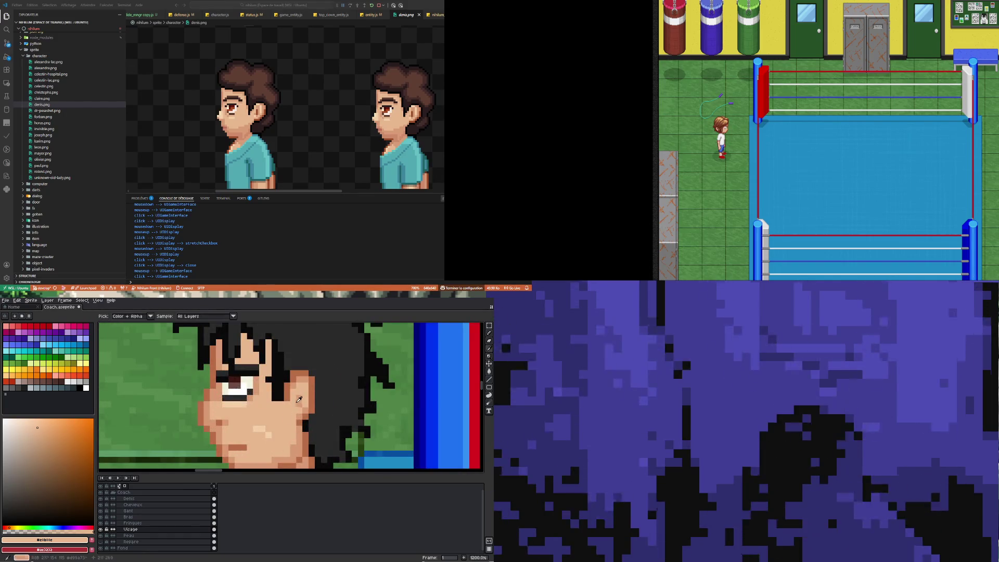
pyautogui.click(296, 405)
pyautogui.press('b')
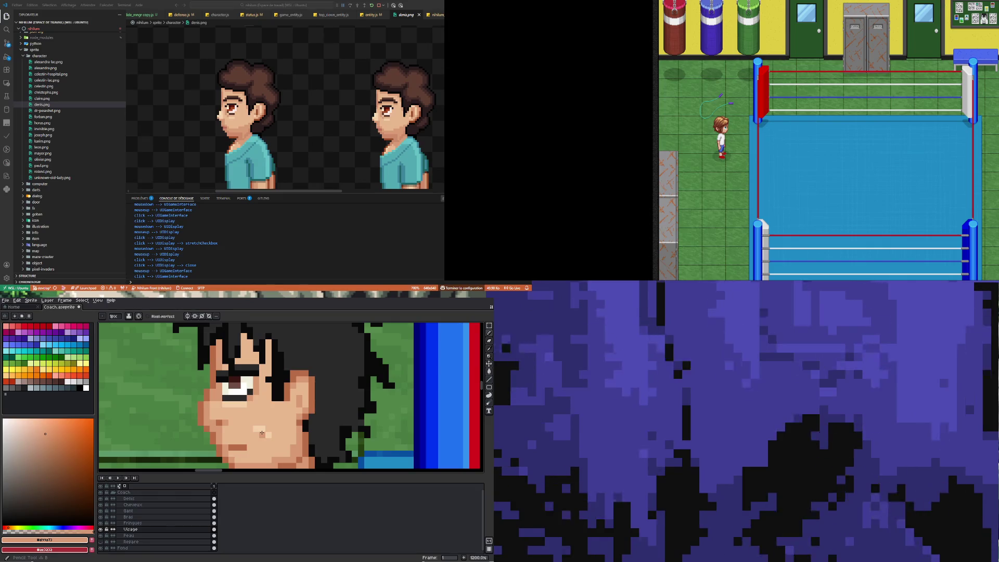
pyautogui.scroll(-4, 267, 443)
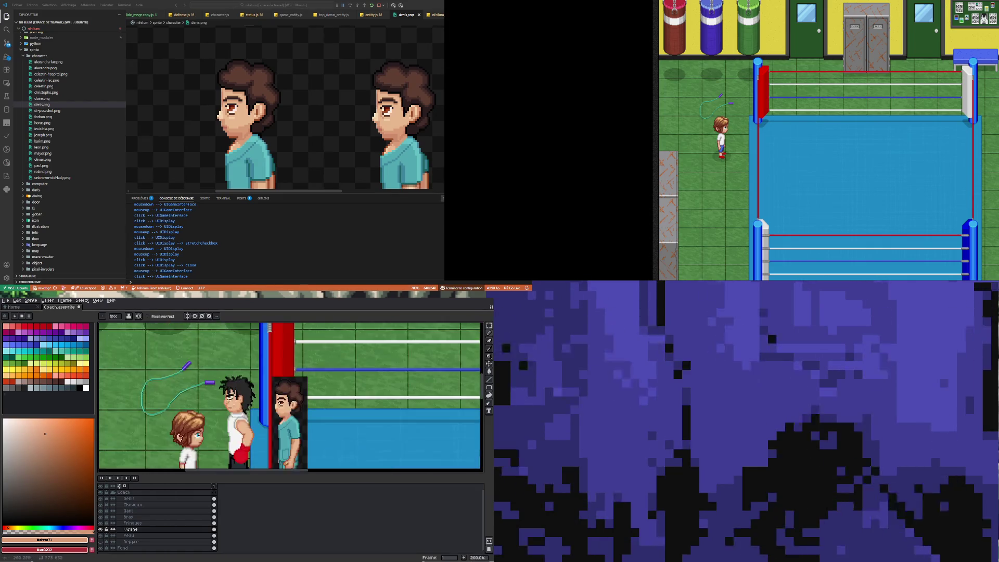
pyautogui.scroll(3, 218, 401)
pyautogui.scroll(4, 218, 401)
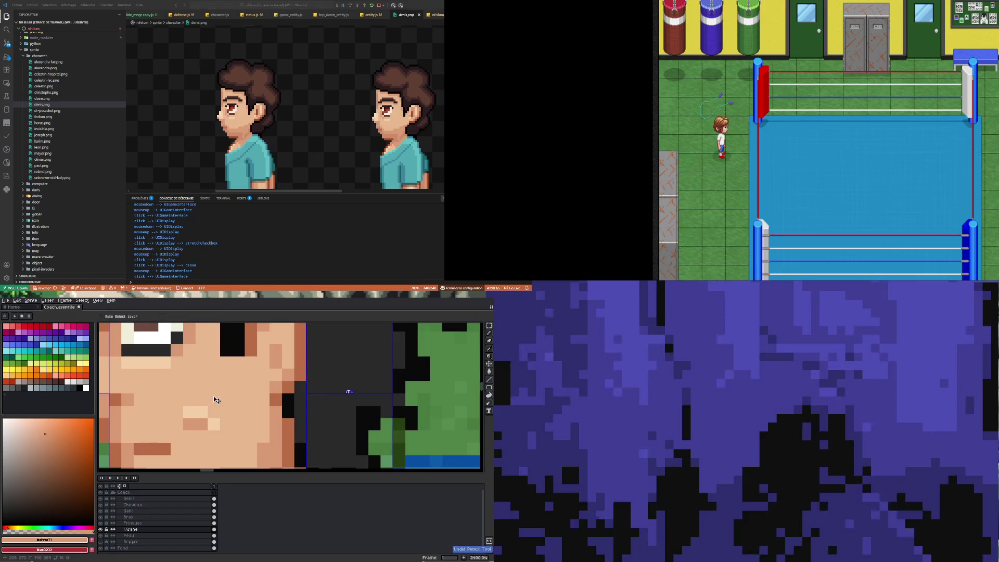
pyautogui.hotkey('ctrl', 'z')
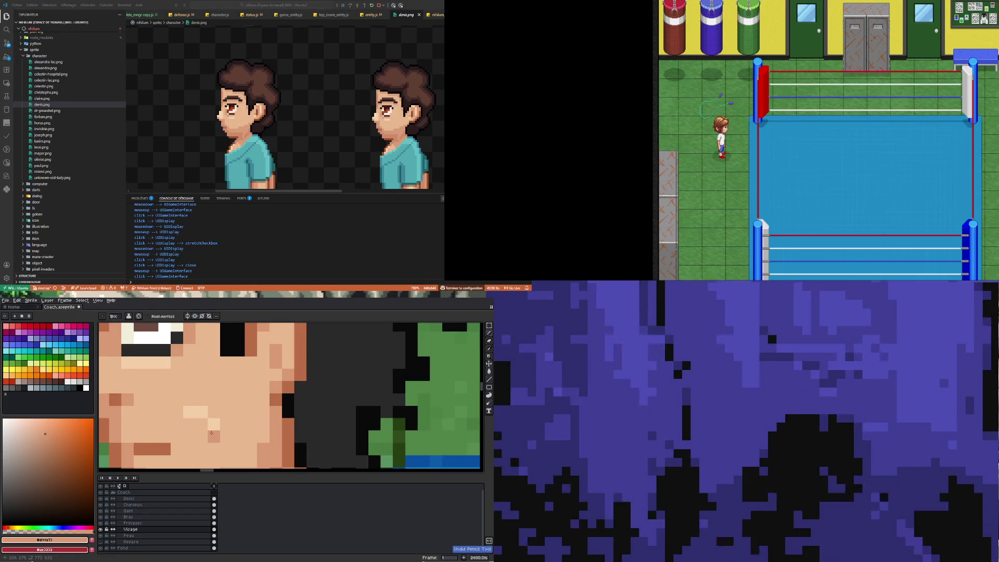
# Step: Undo another stroke, then paint the ear top with light skin #f5cfa9
pyautogui.scroll(-7, 218, 447)
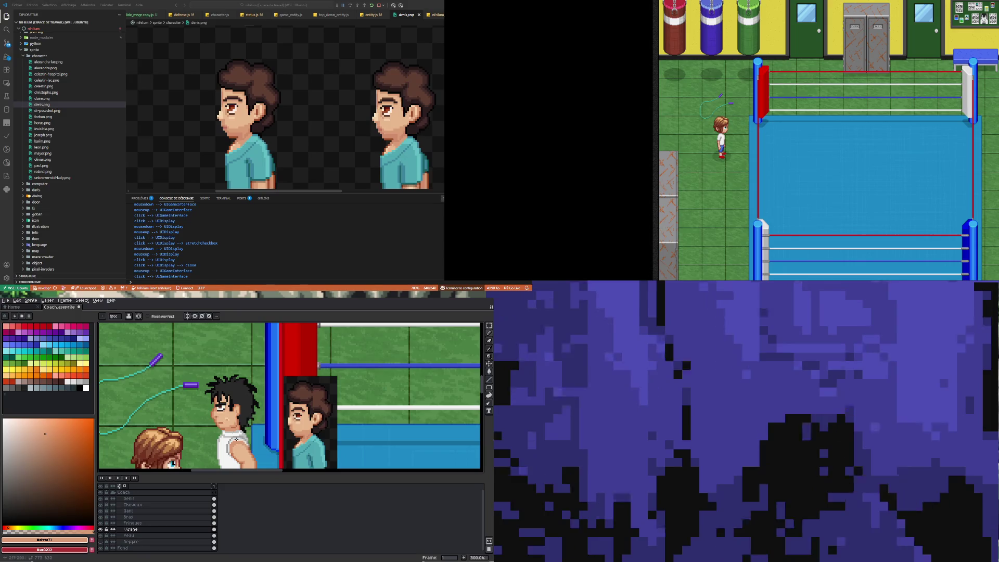
pyautogui.scroll(-1, 245, 447)
pyautogui.scroll(4, 229, 416)
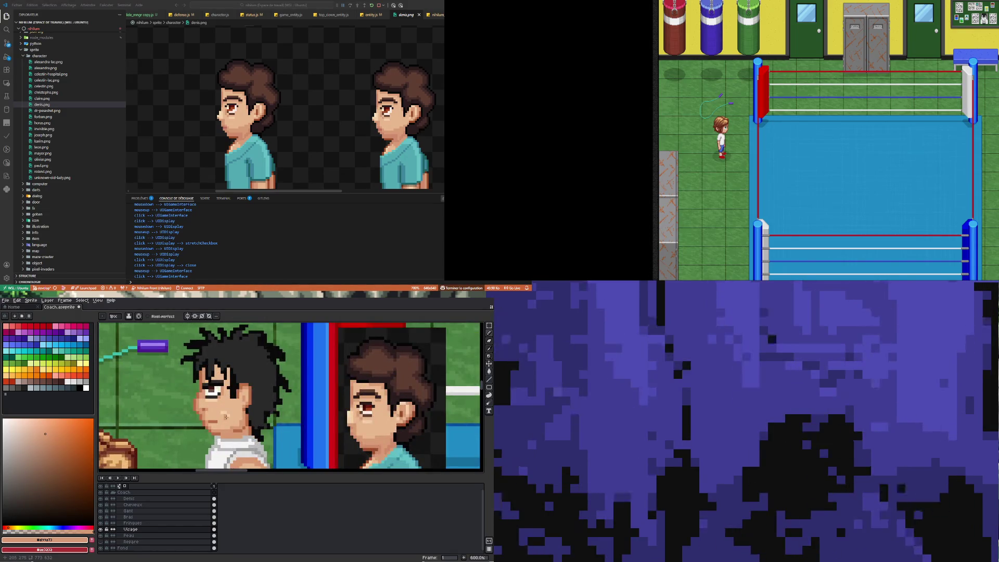
pyautogui.scroll(-3, 227, 418)
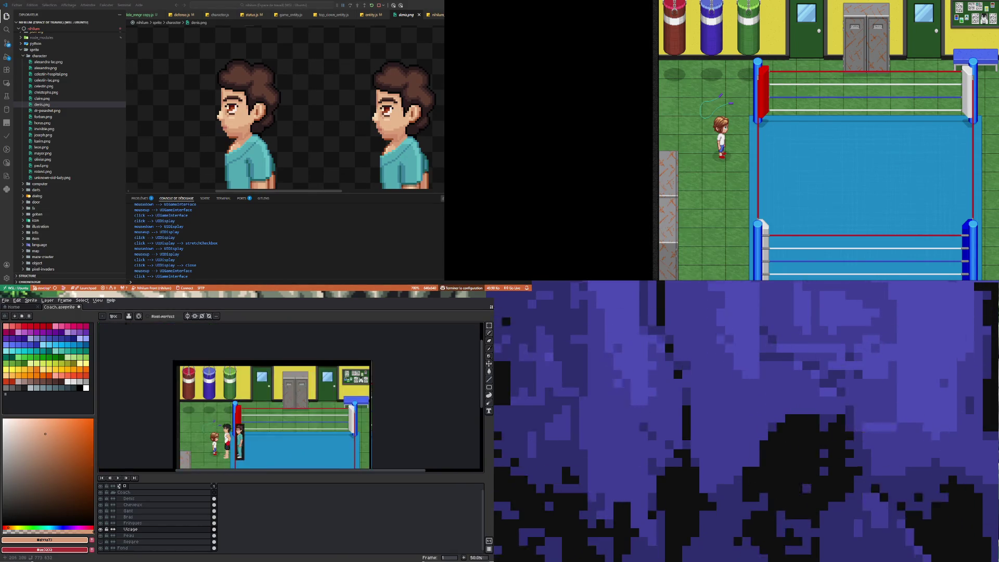
pyautogui.scroll(3, 231, 438)
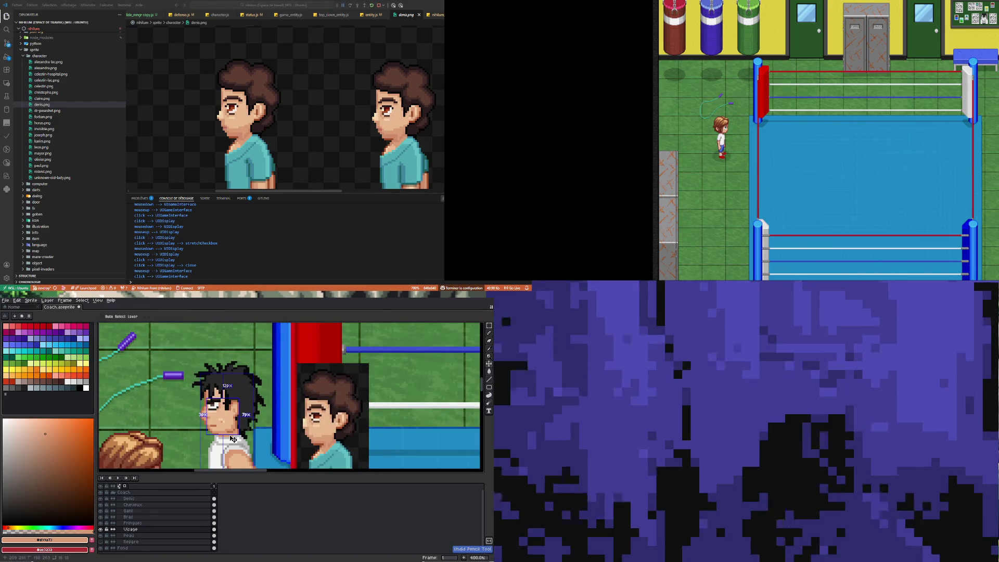
pyautogui.hotkey('ctrl', 'z')
pyautogui.scroll(2, 234, 406)
pyautogui.scroll(3, 234, 406)
pyautogui.keyDown('alt'); pyautogui.click(211, 428); pyautogui.keyUp('alt')
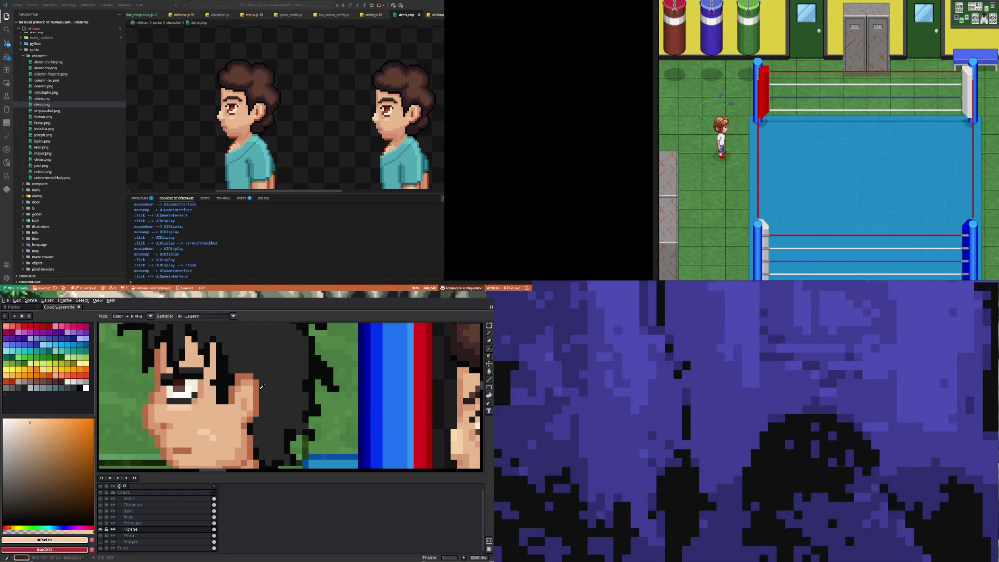
pyautogui.click(245, 381)
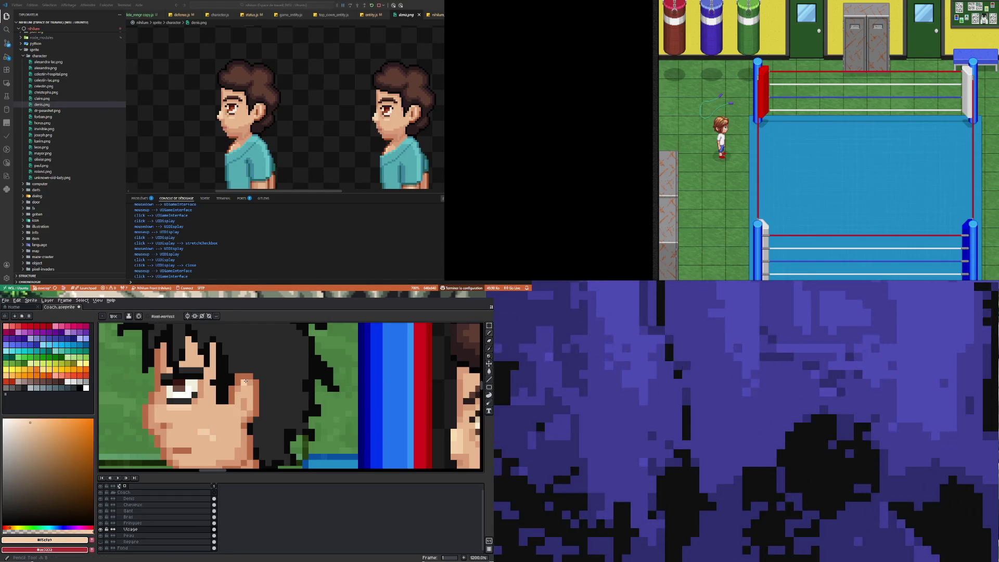